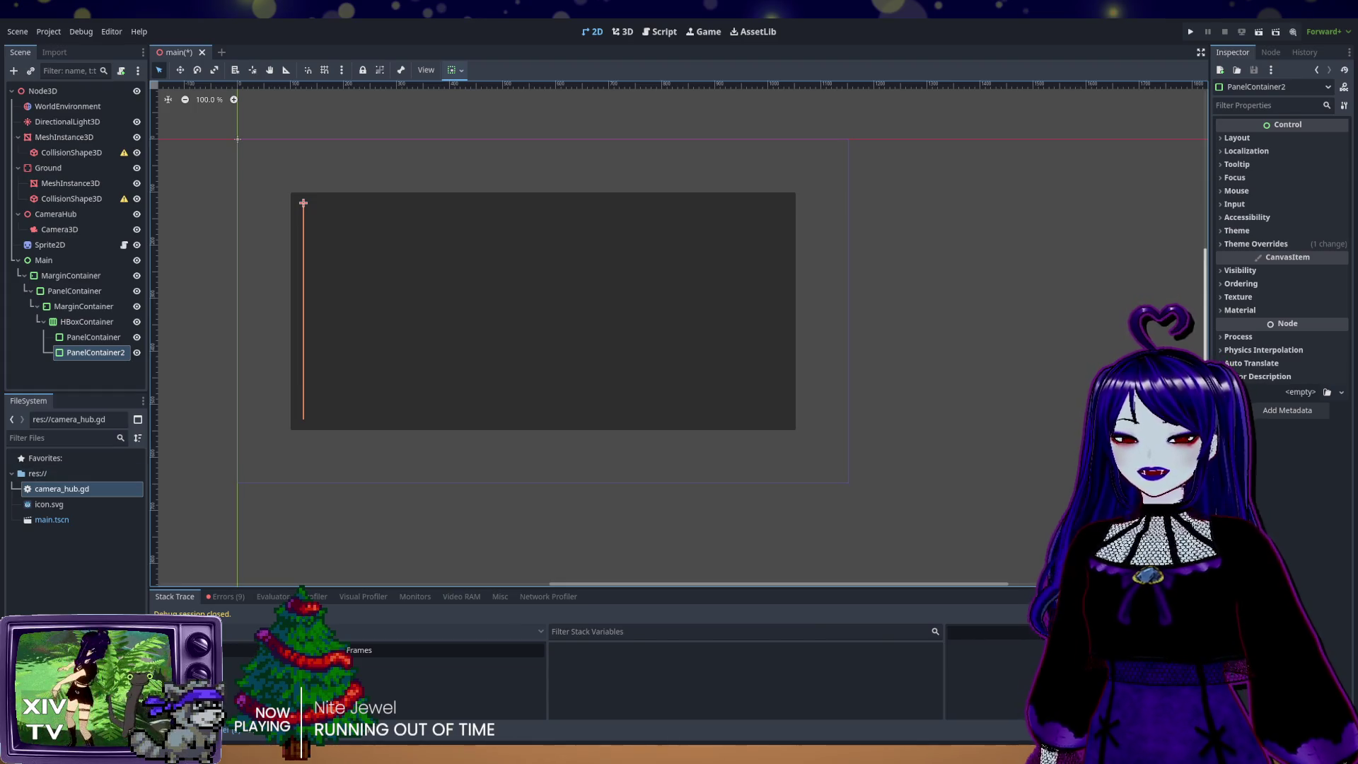
Step: Remove PanelContainer2, then select PanelContainer and expand its Layout properties in the Inspector
key("ctrl+z")
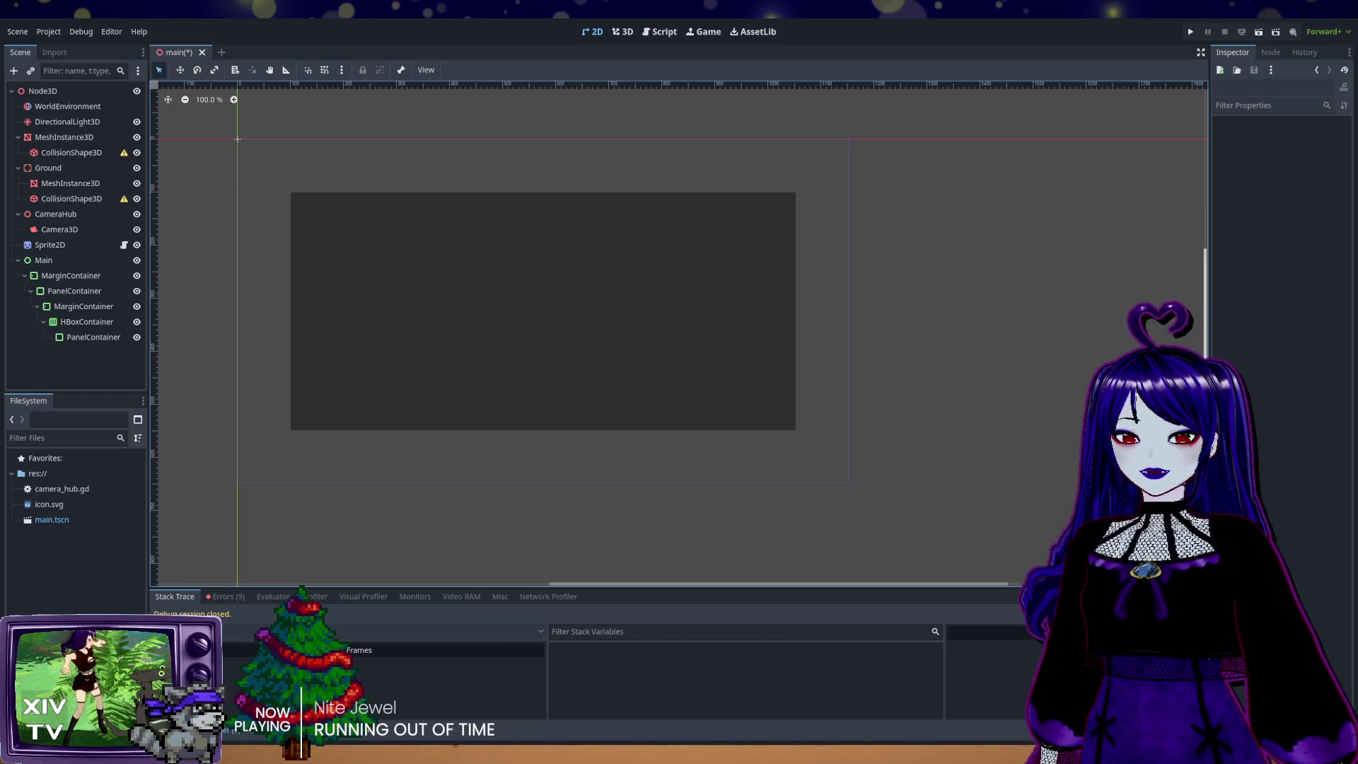
left_click(96, 339)
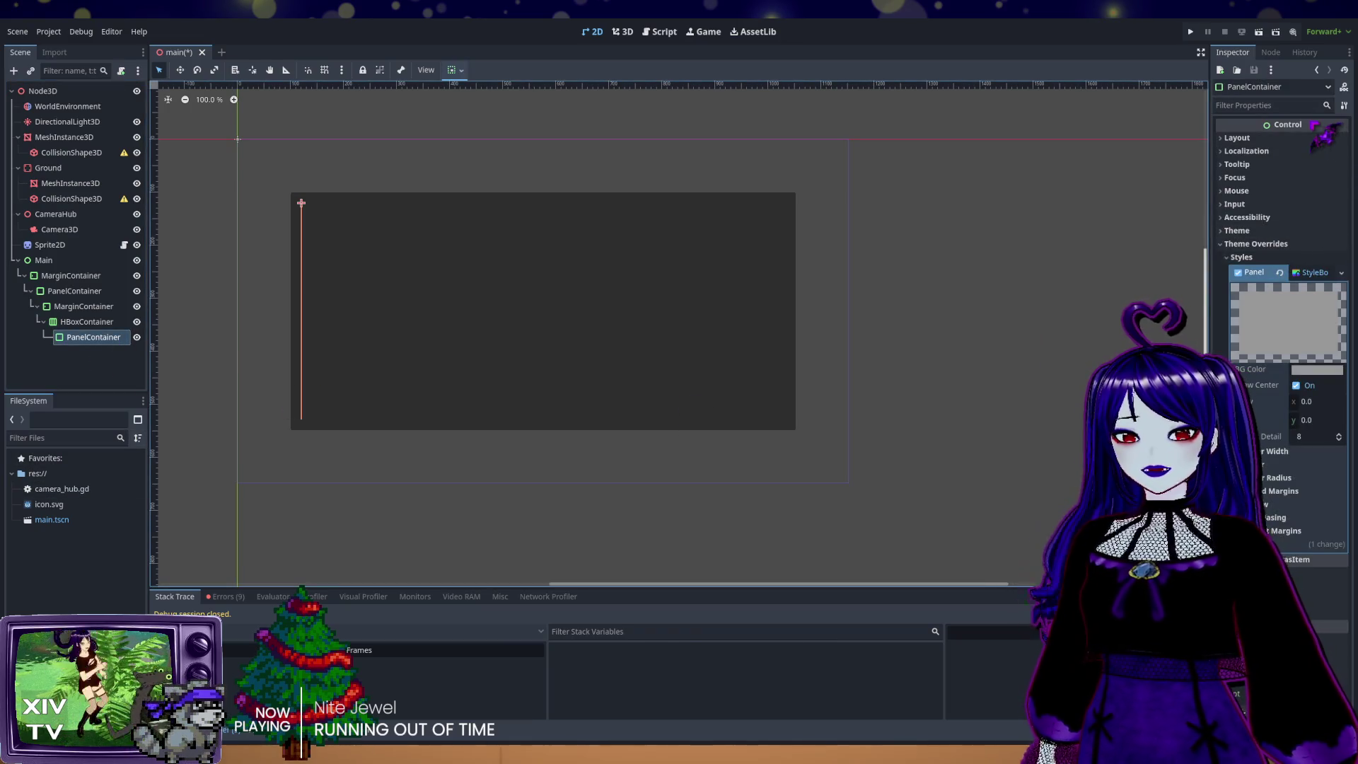
left_click(1245, 138)
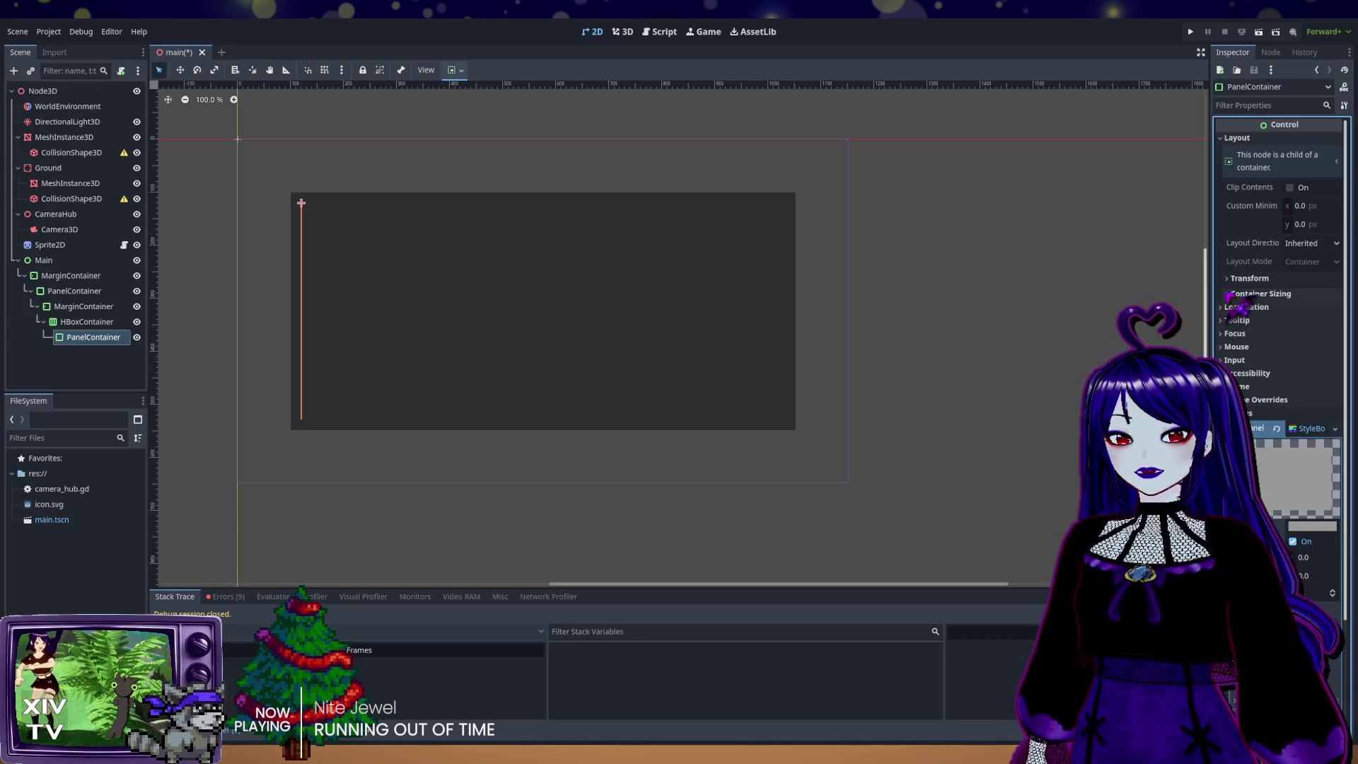
Step: Tick Horizontal Expand under Container Sizing and give the PanelContainer a dark purple StyleBox background
left_click(1259, 293)
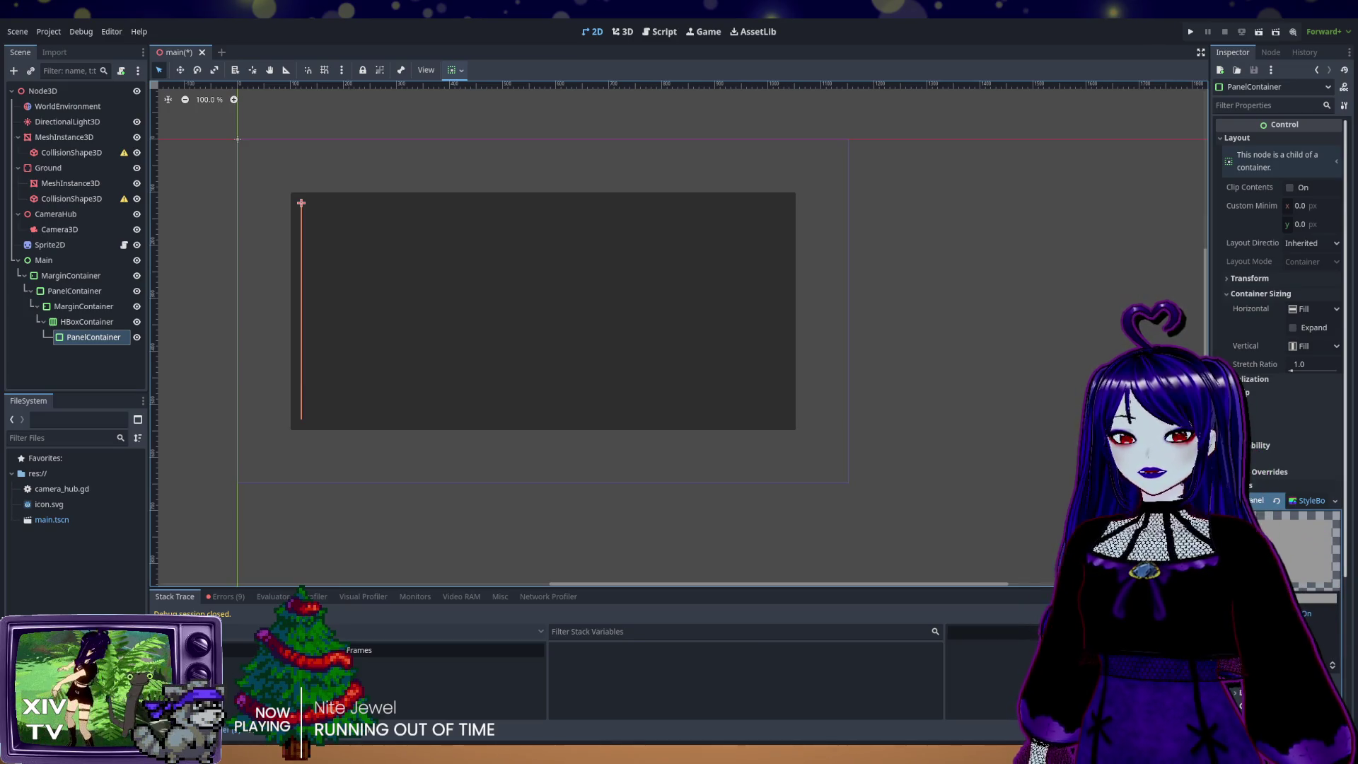
left_click(1294, 327)
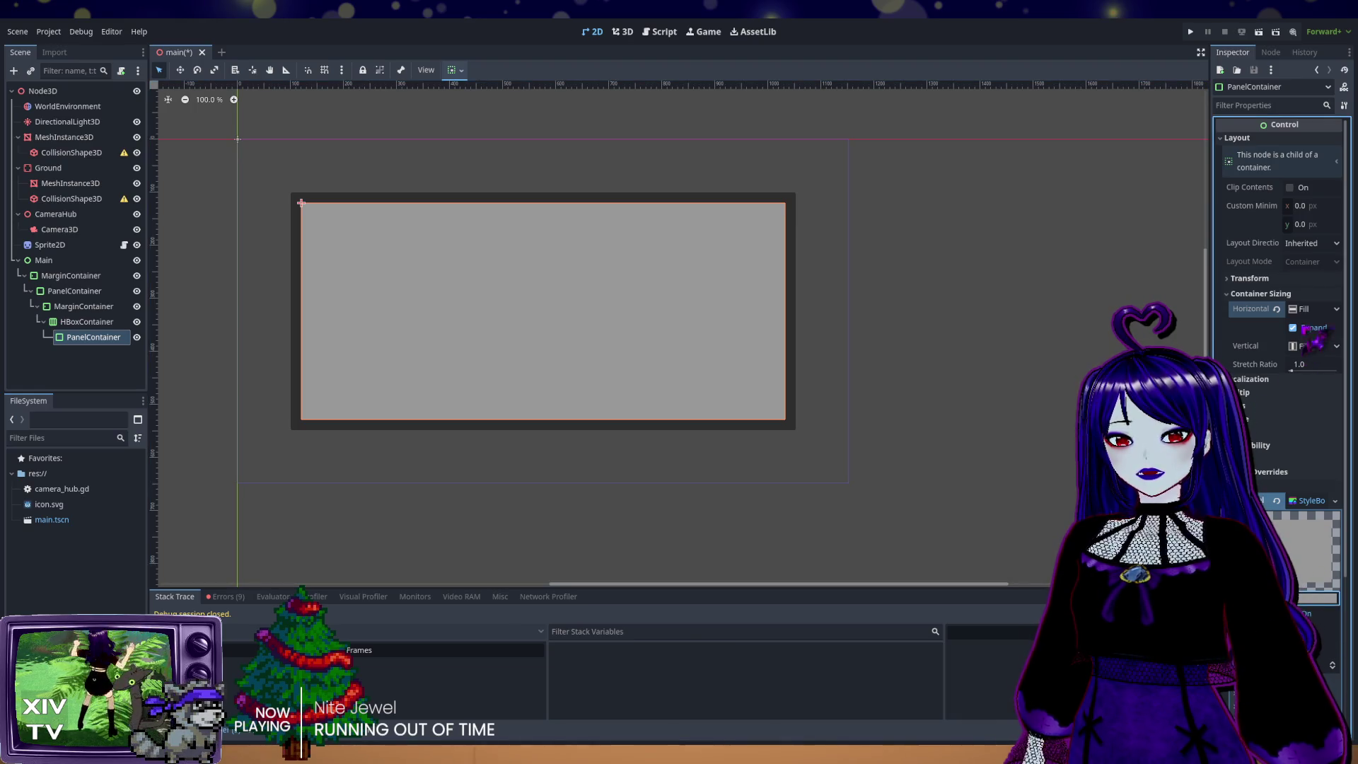
key("ctrl+v")
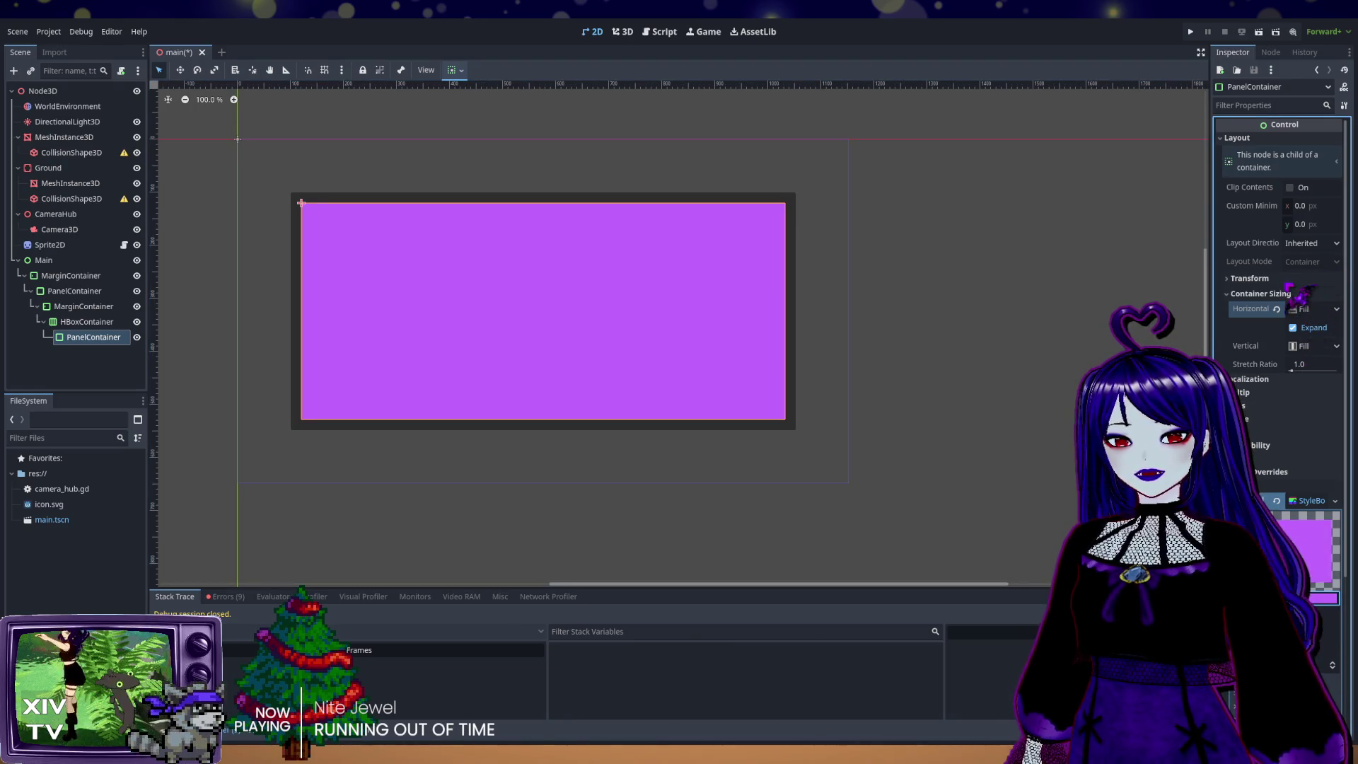
key("ctrl+v")
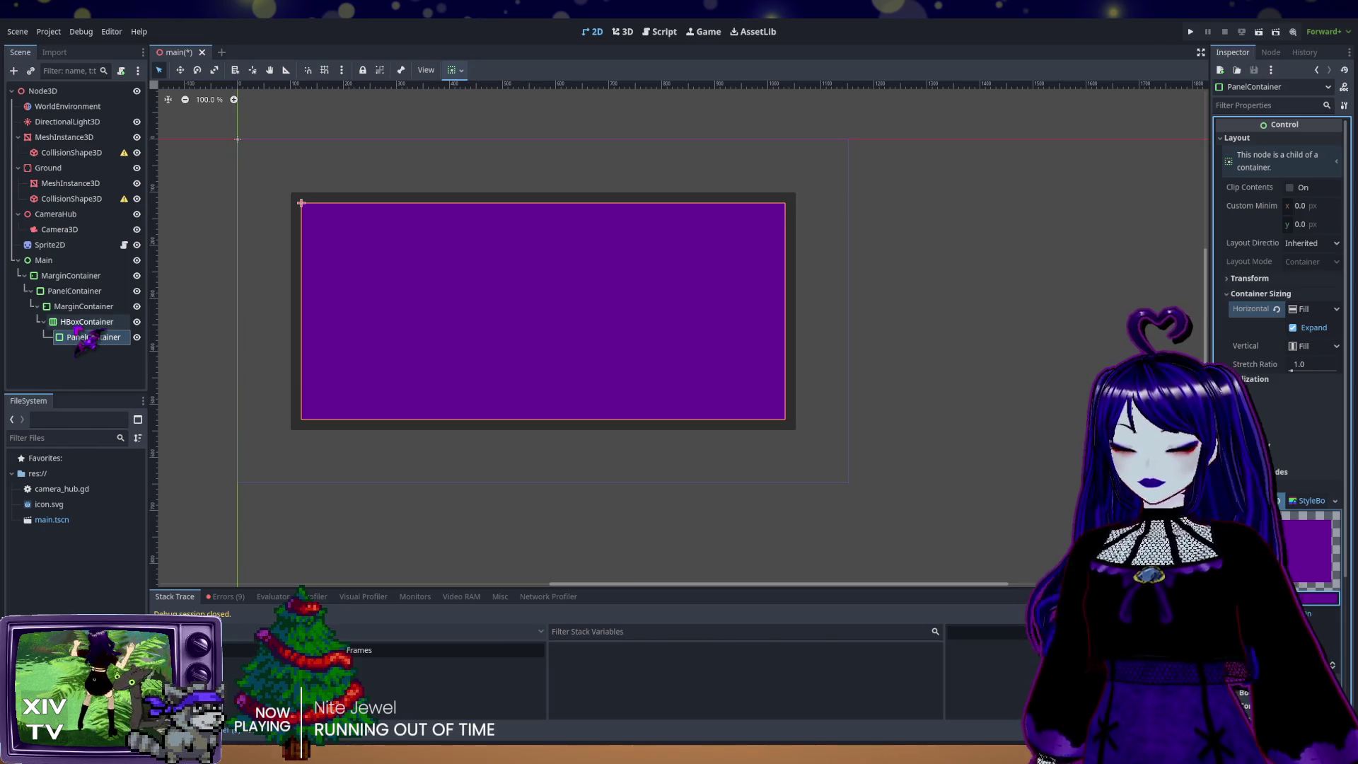
Step: Duplicate the purple PanelContainer into PanelContainer2 and select the HBoxContainer
key("ctrl+d")
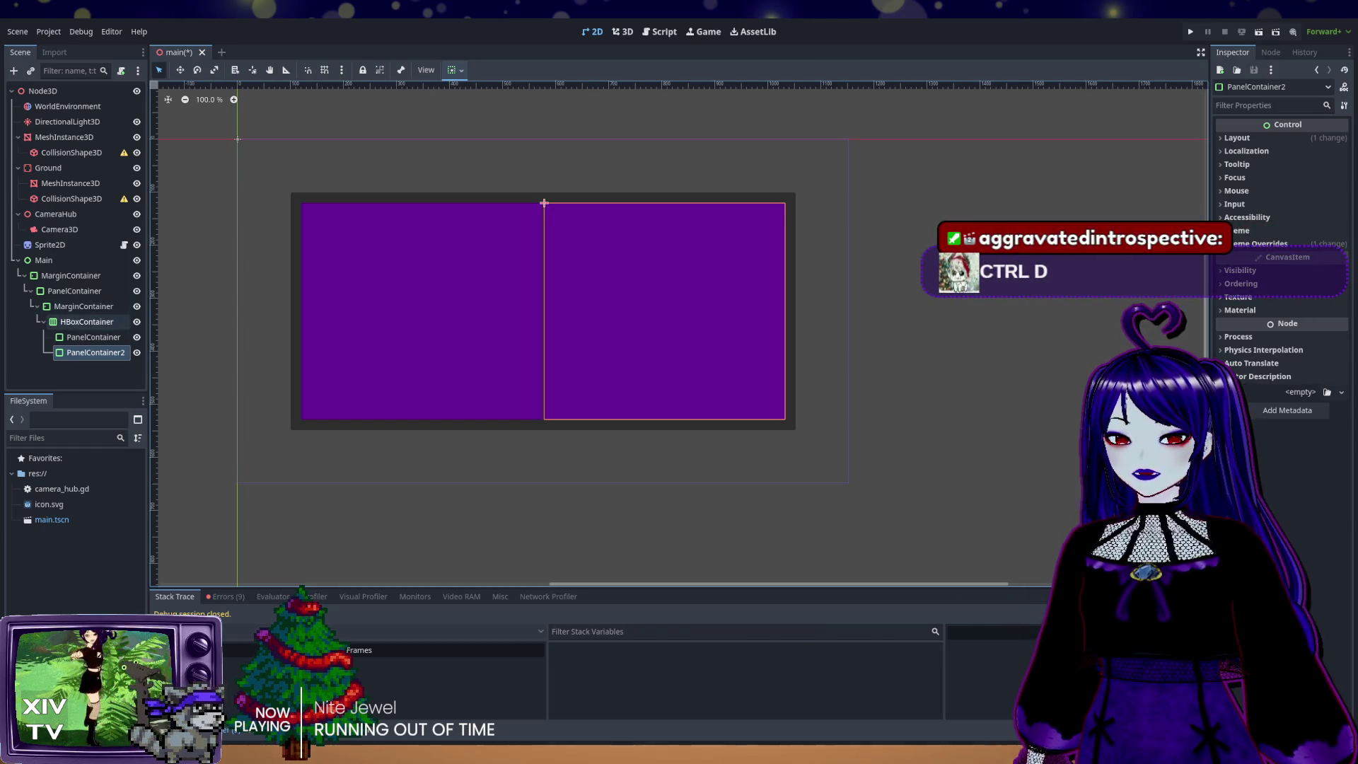
left_click(83, 322)
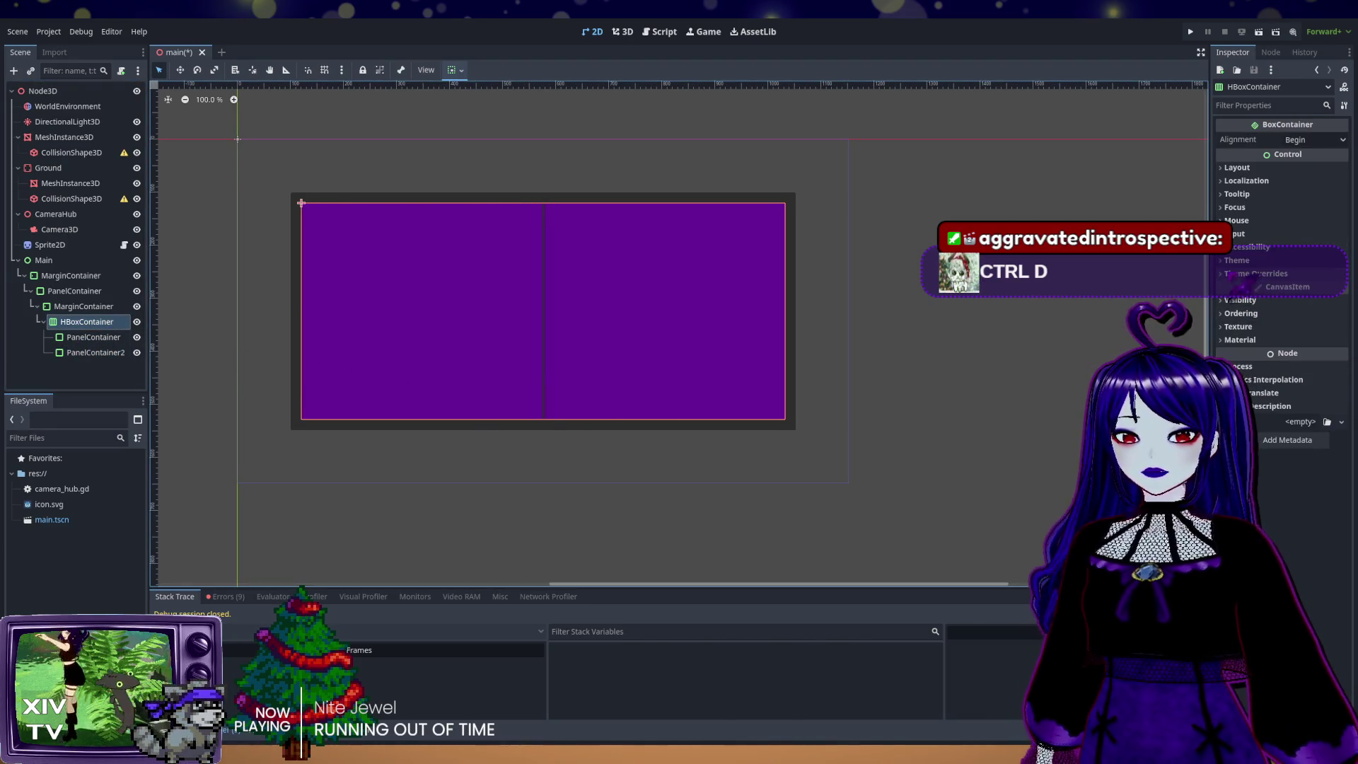
Step: Give the HBoxContainer a Separation constant override of 20 and save the scene
left_click(1235, 274)
left_click(1245, 286)
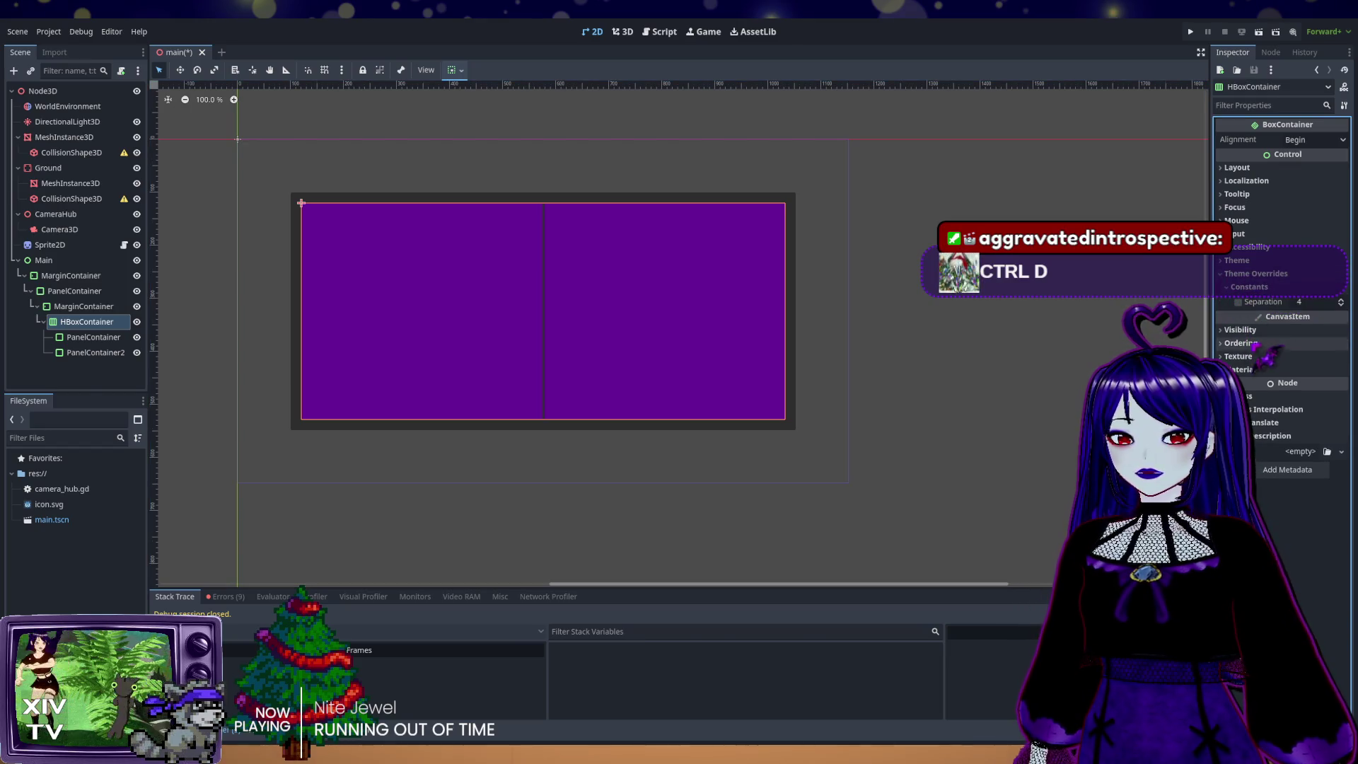
left_click(1309, 302)
type("2")
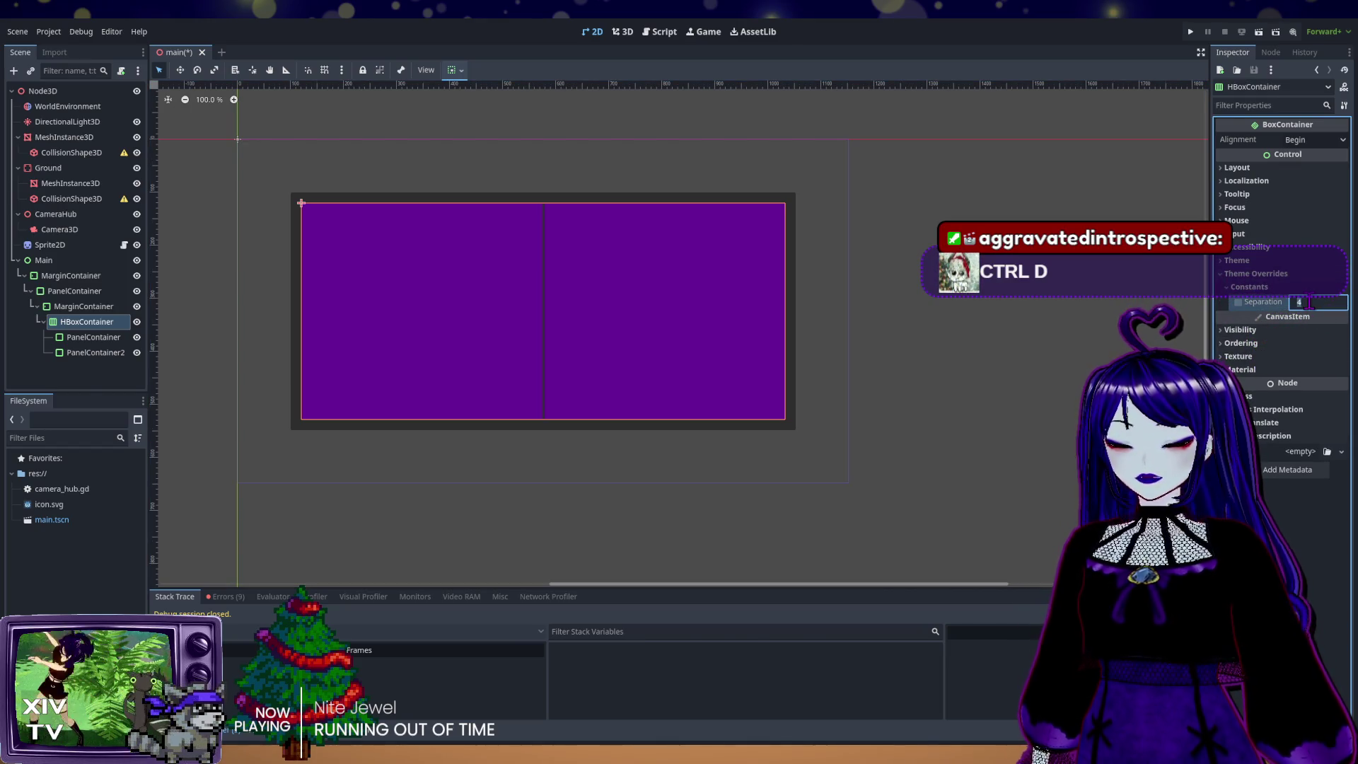
type("0")
key("Return")
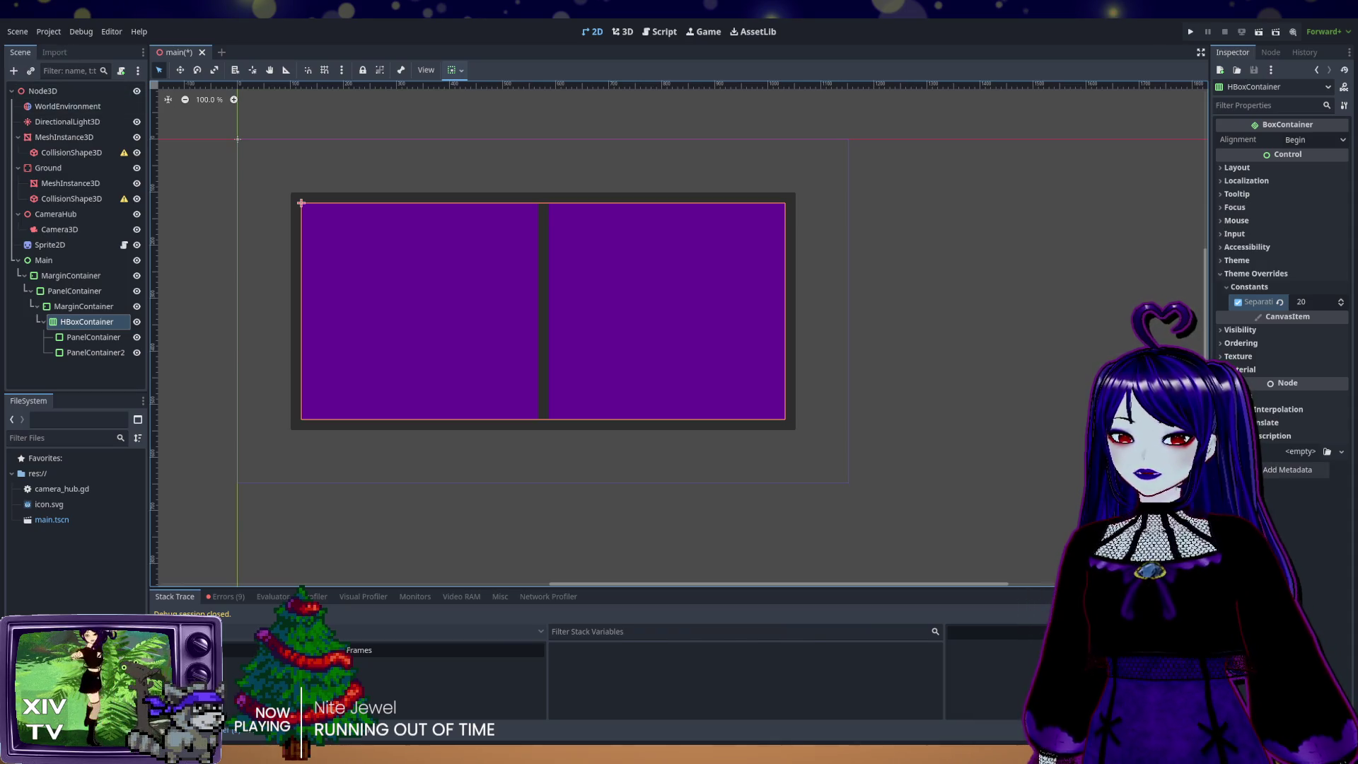
key("ctrl+s")
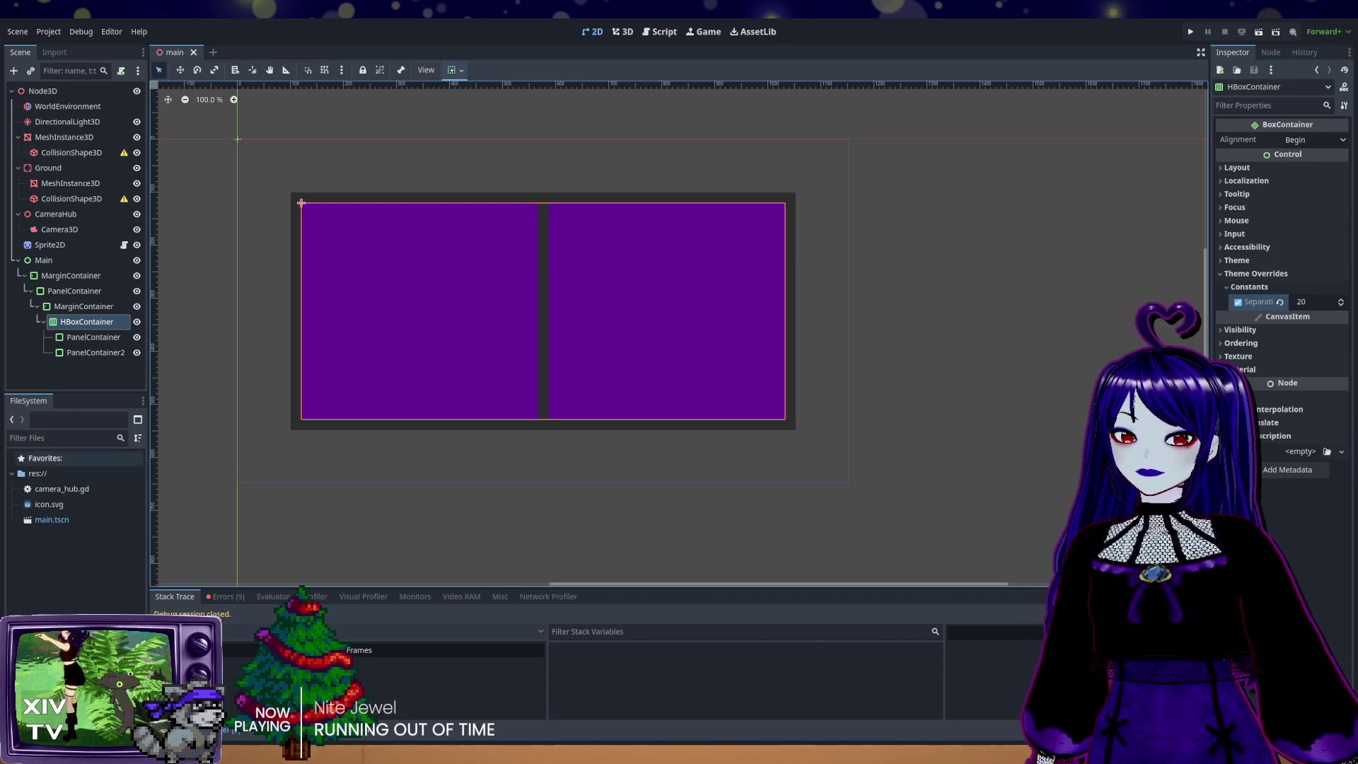
left_click(106, 337)
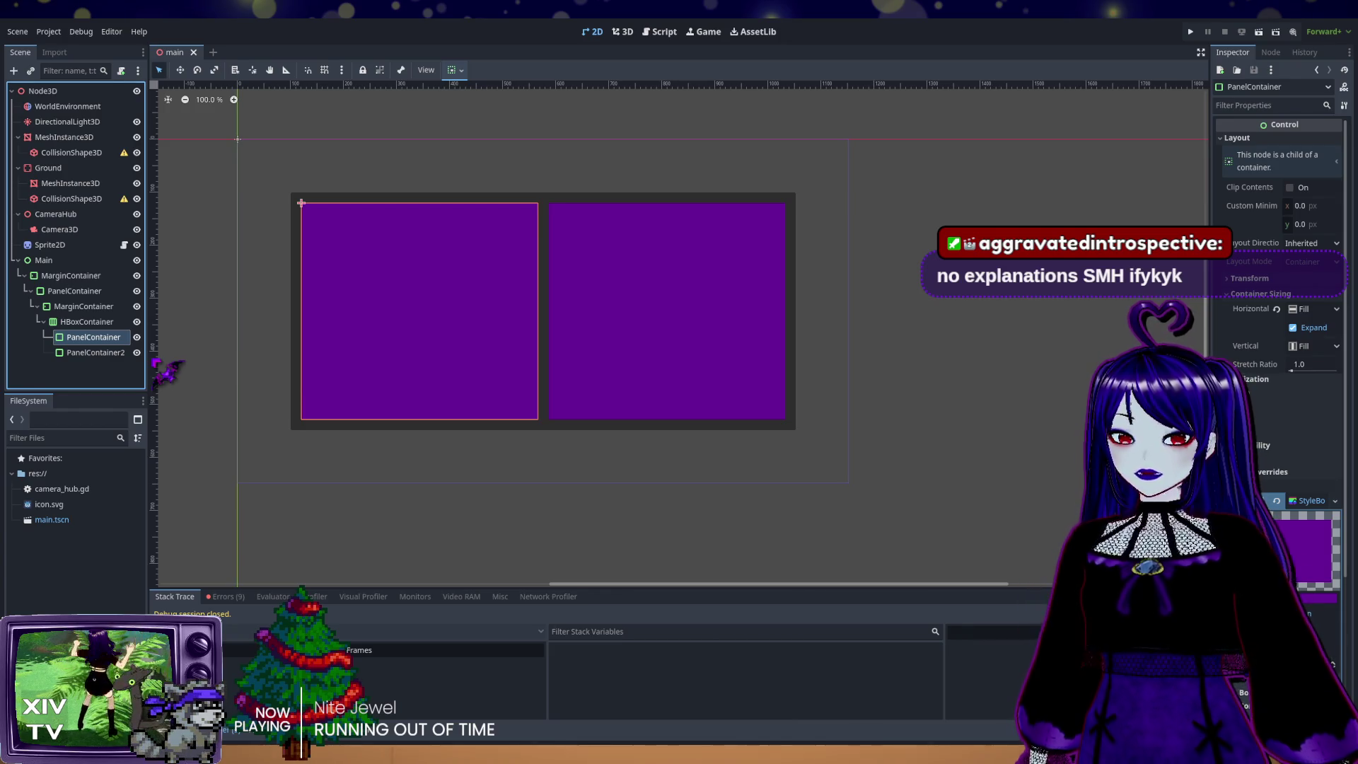
Step: Rename PanelContainer to VTuber and PanelContainer2 to Upgrades, then add a TextureRect child under VTuber
type("VTuber")
key("Return")
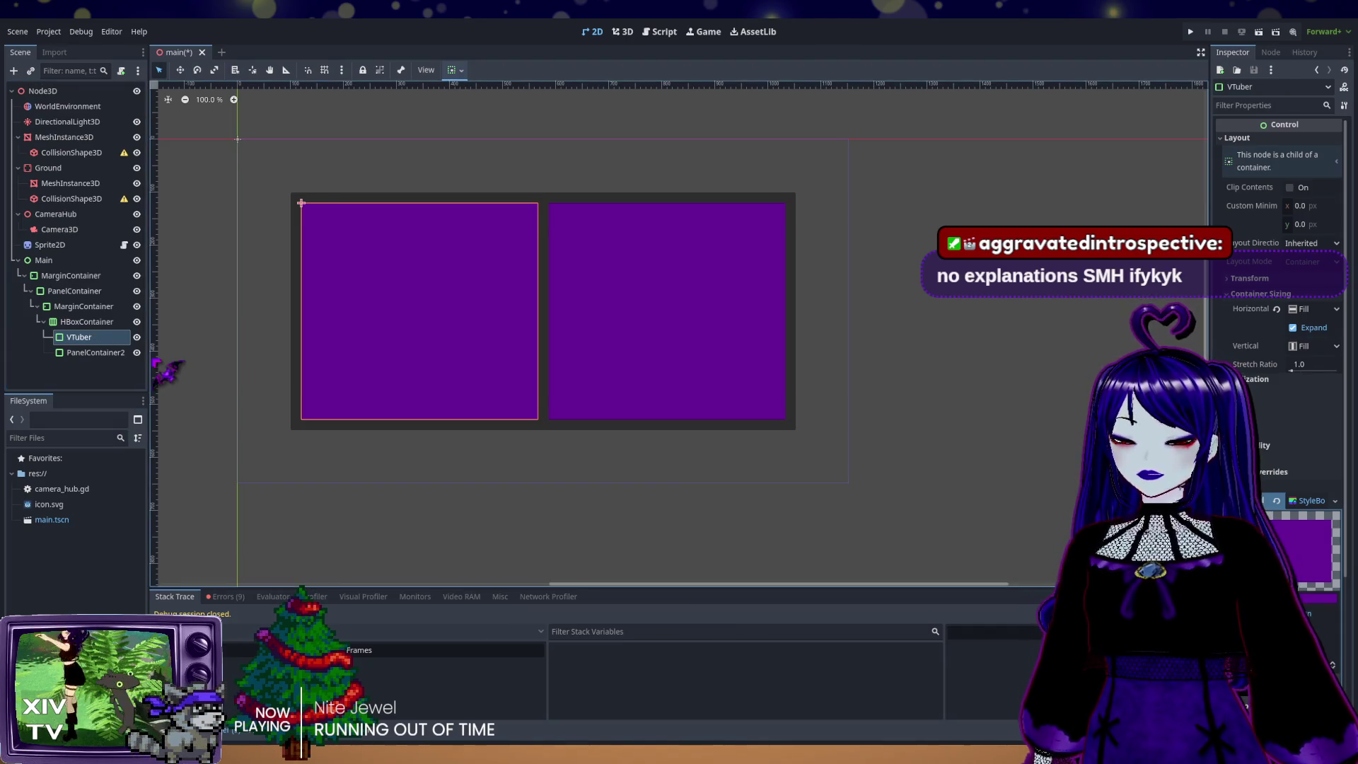
left_click(105, 353)
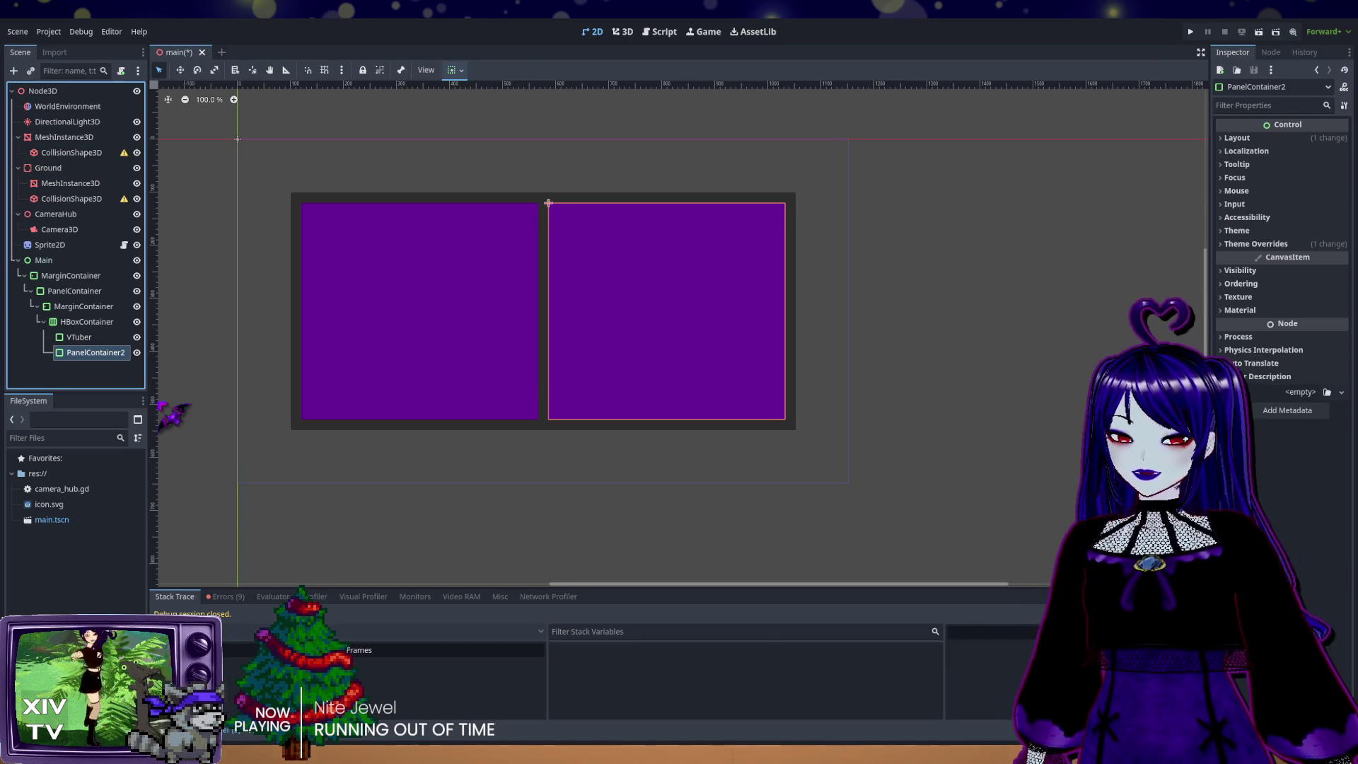
key("F2")
type("Upgrades")
key("Return")
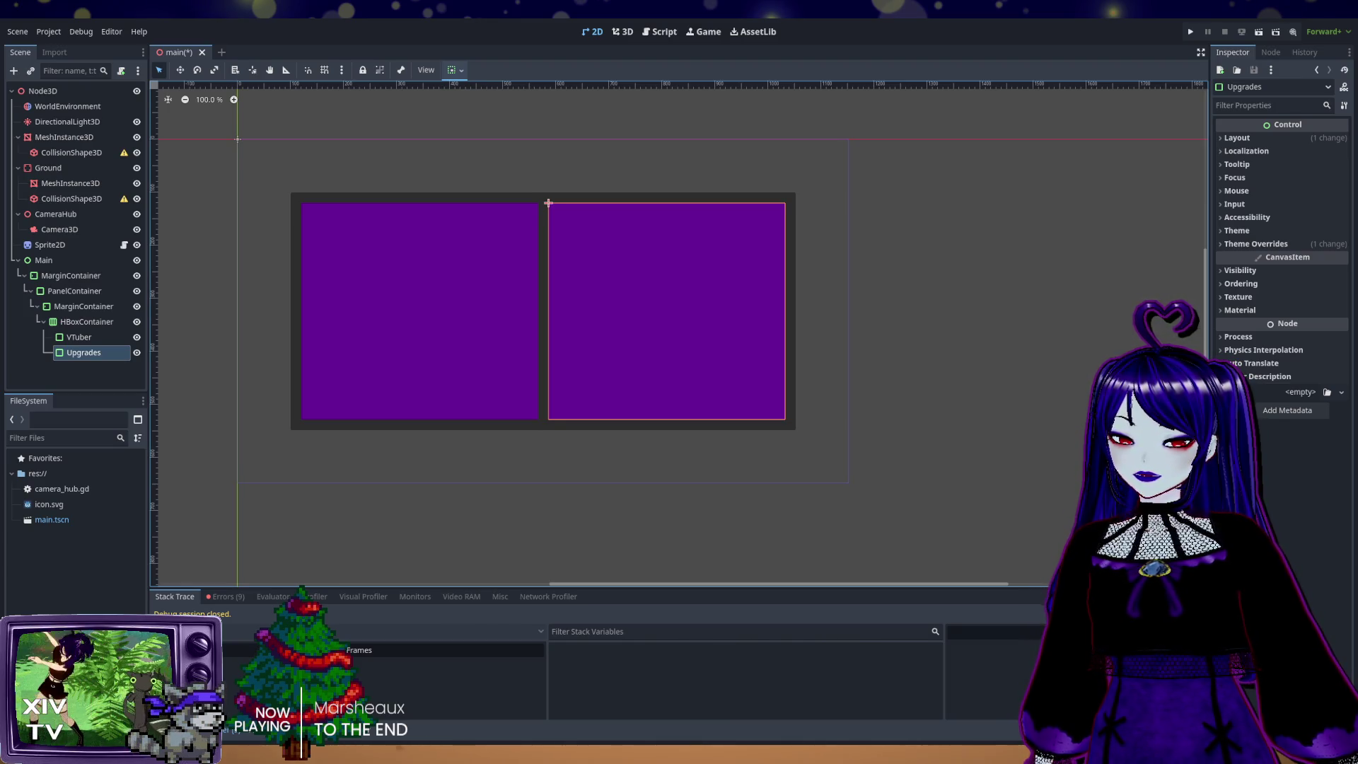
left_click(79, 337)
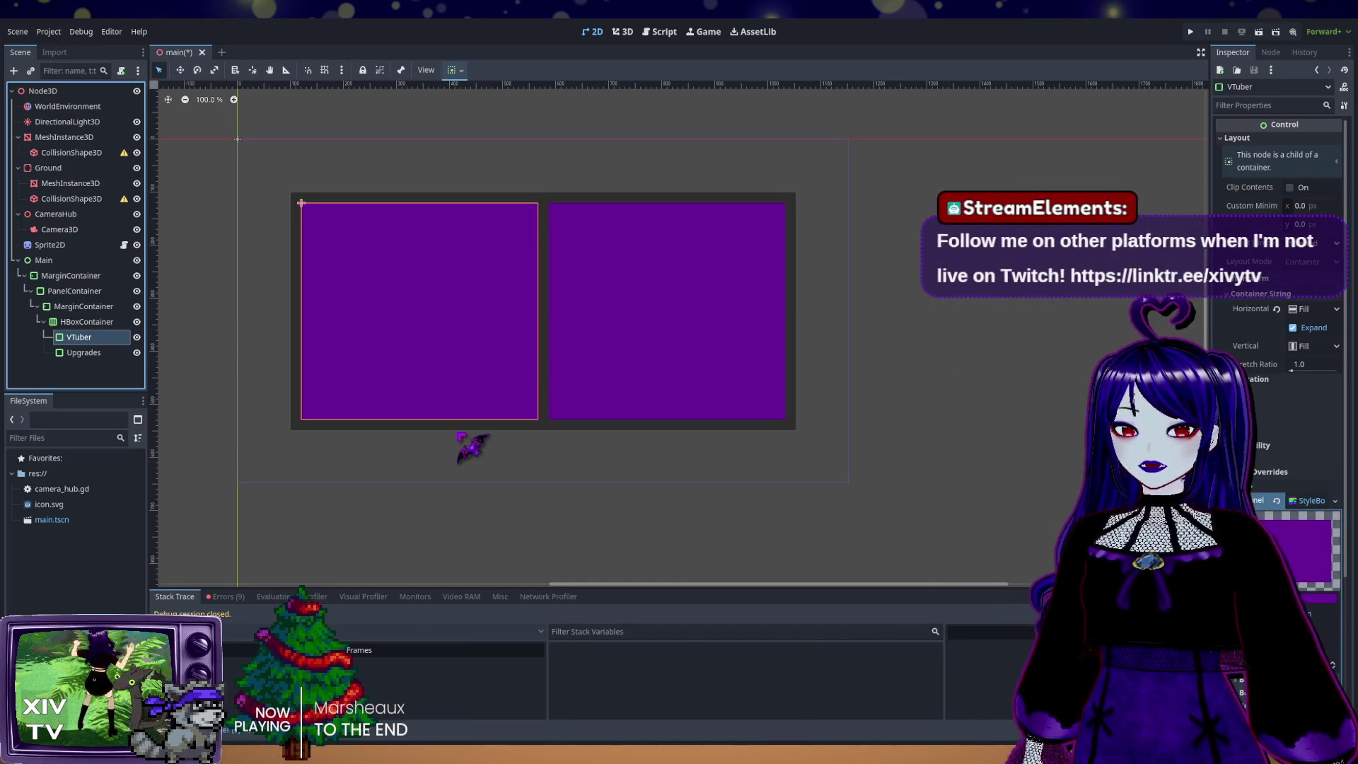
key("ctrl+v")
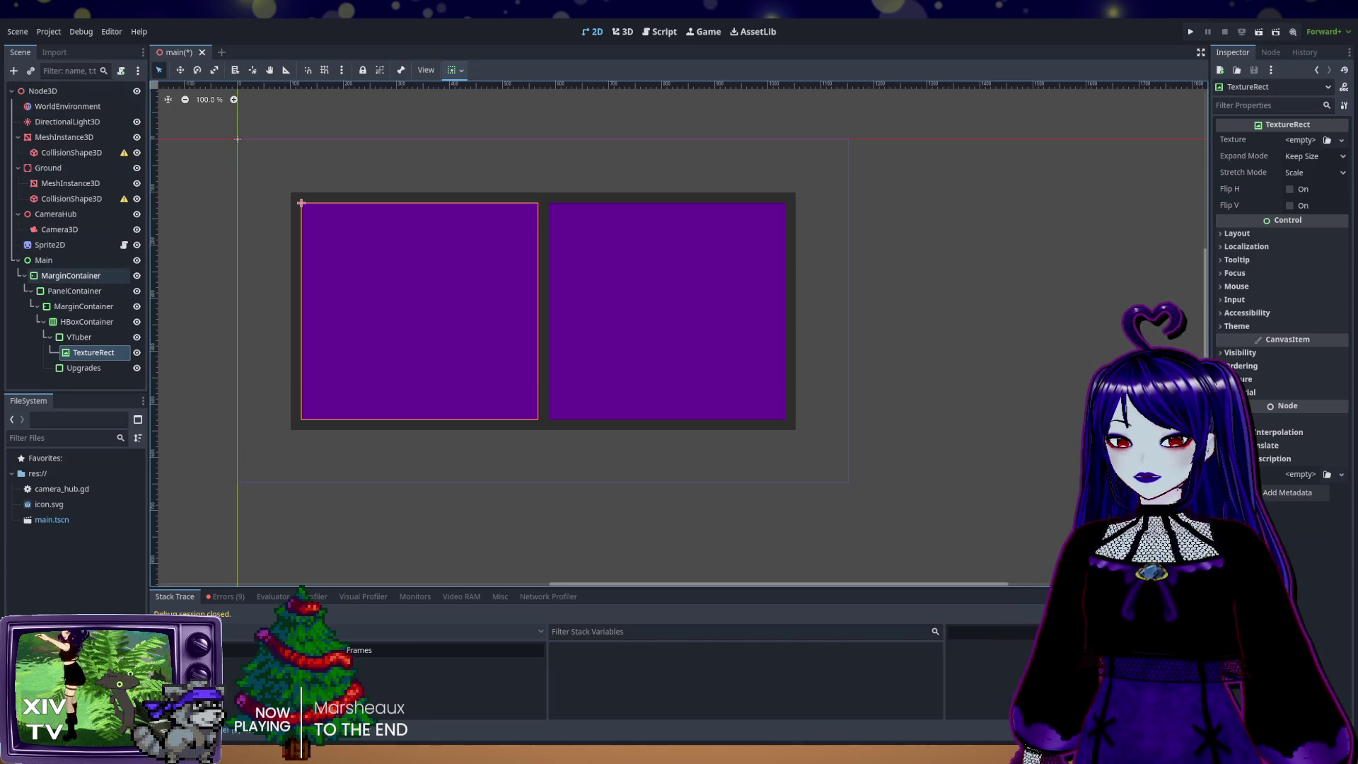
Step: Add an AnimationPlayer child under the Main node, then select the VTuber panel's TextureRect
left_click(43, 259)
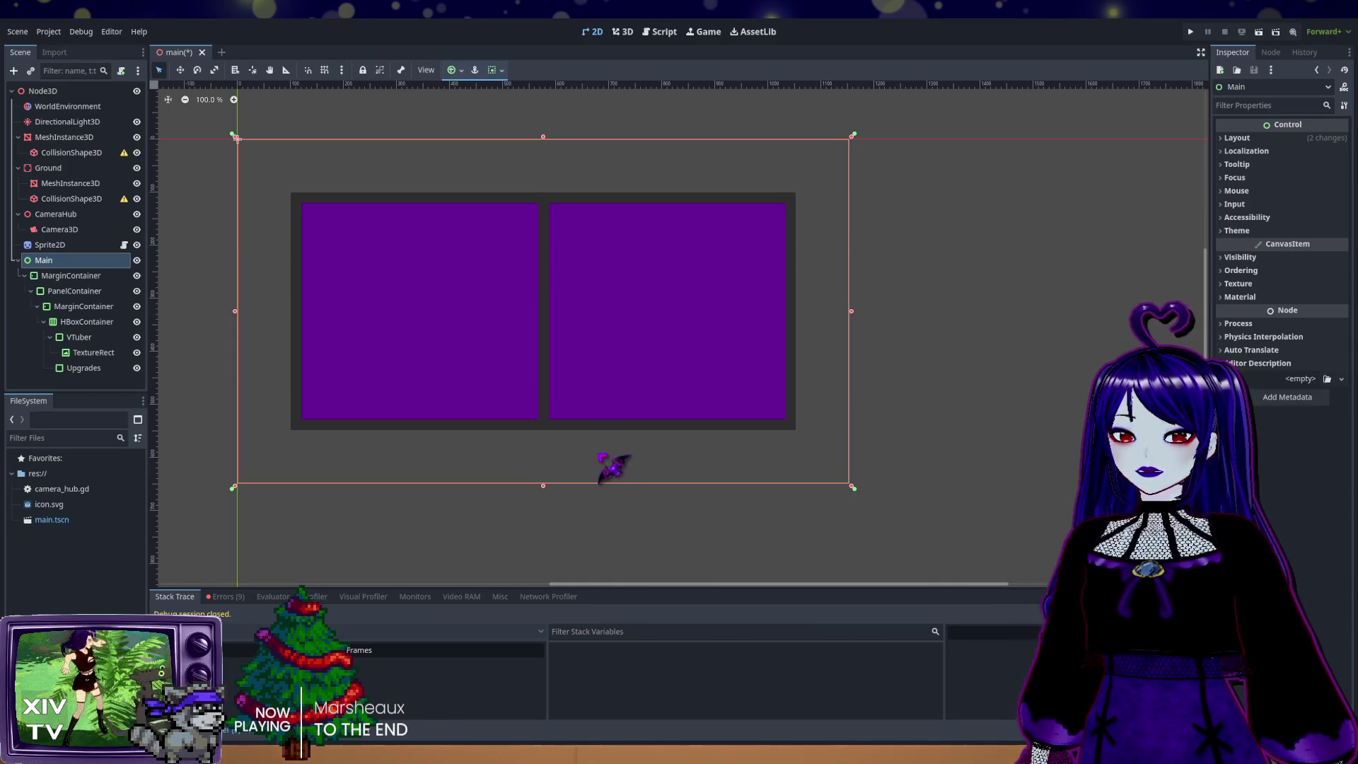
key("ctrl+v")
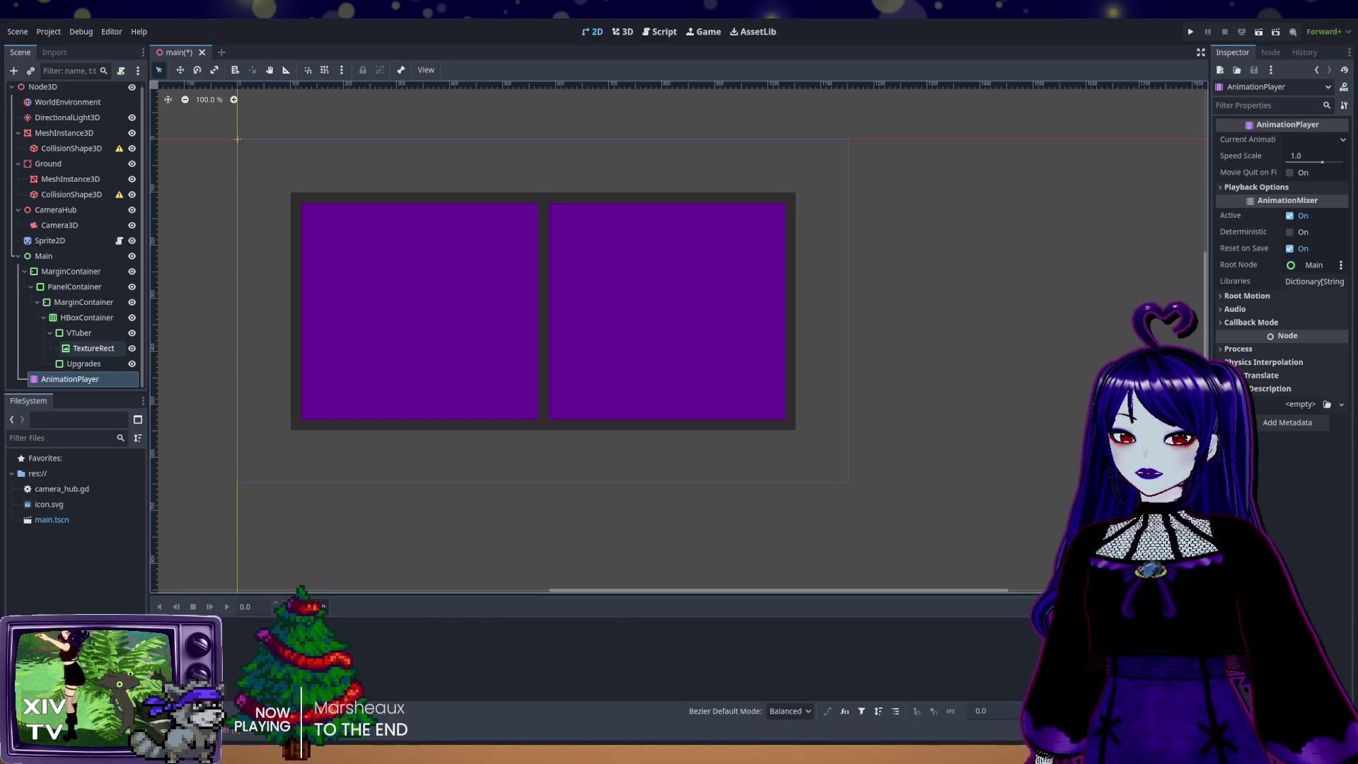
left_click(94, 349)
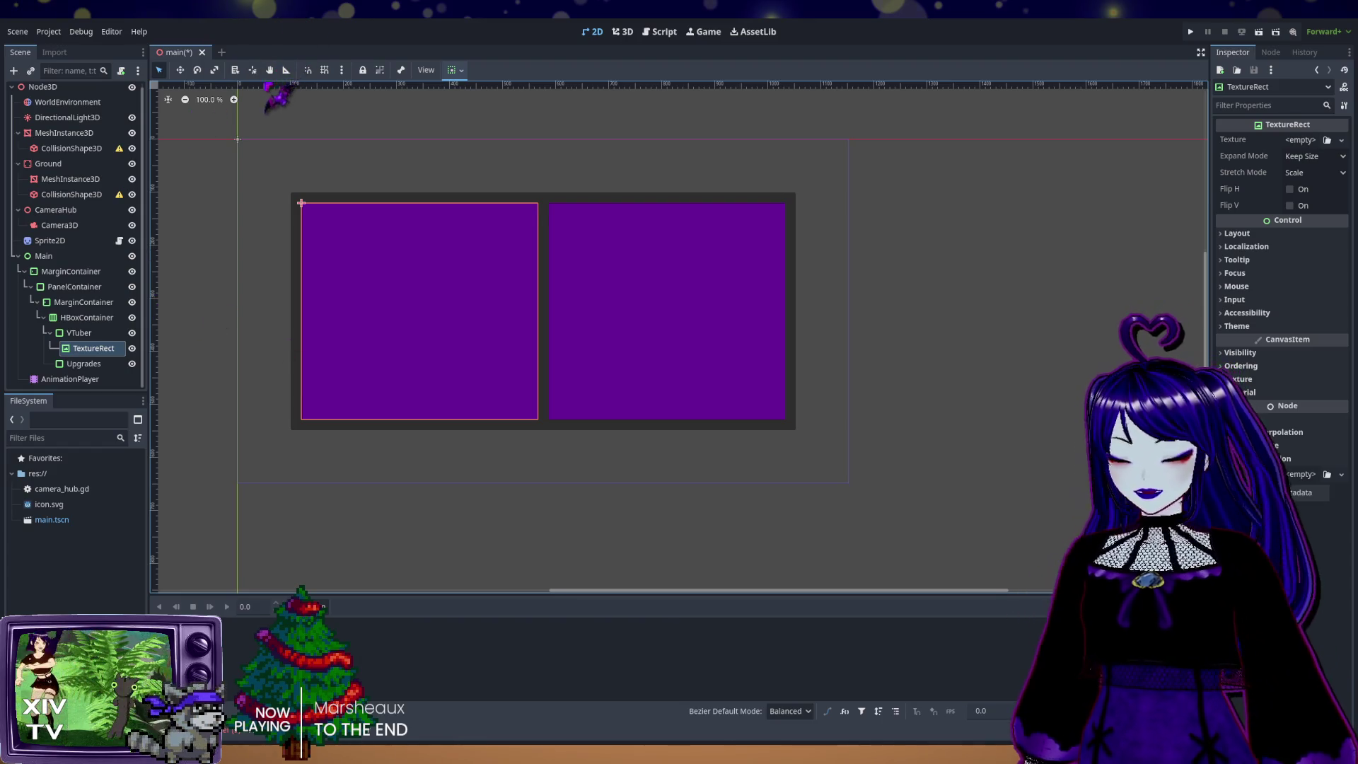
Step: Undo the AnimationPlayer and assign icon.svg as the TextureRect's Texture
key("ctrl+z")
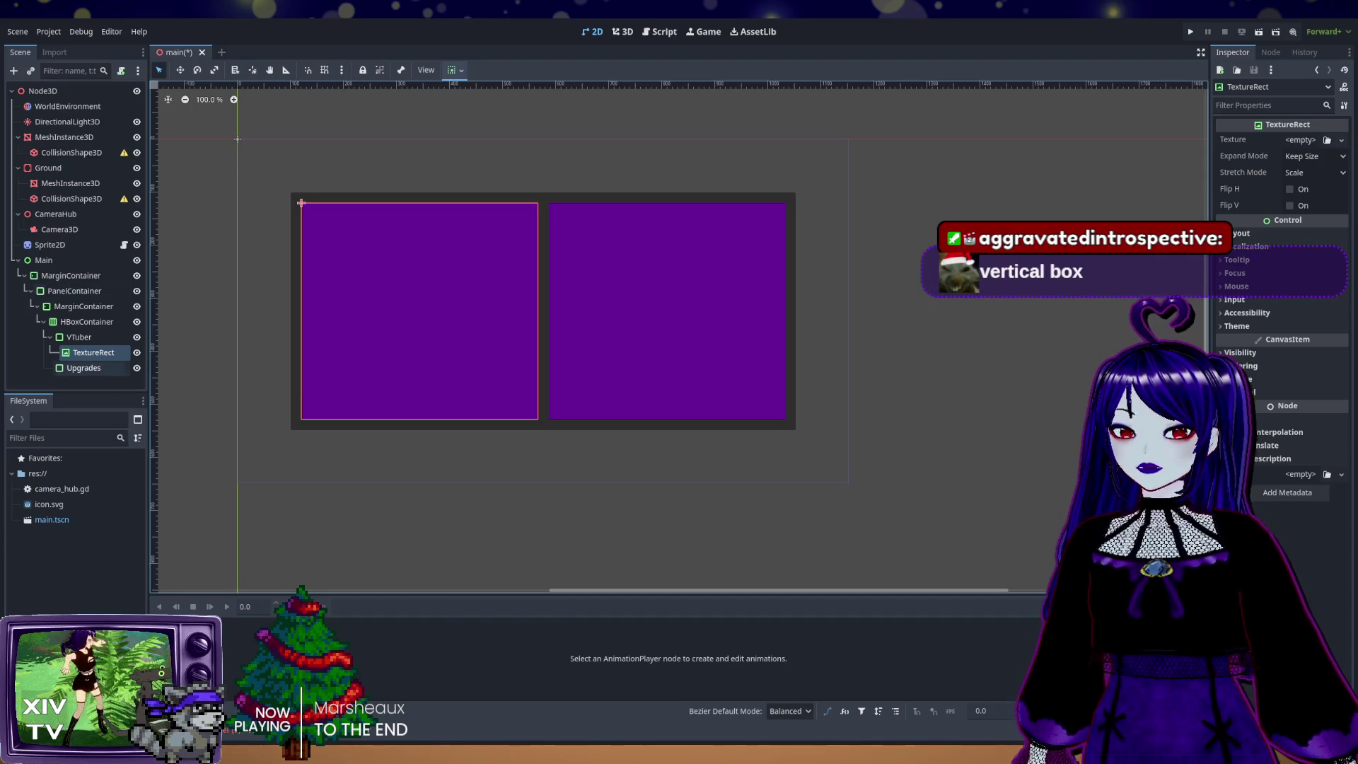
mouse_move(94, 353)
left_mouse_down()
mouse_move(99, 365)
mouse_move(549, 316)
mouse_move(1341, 149)
mouse_move(1328, 140)
left_mouse_up()
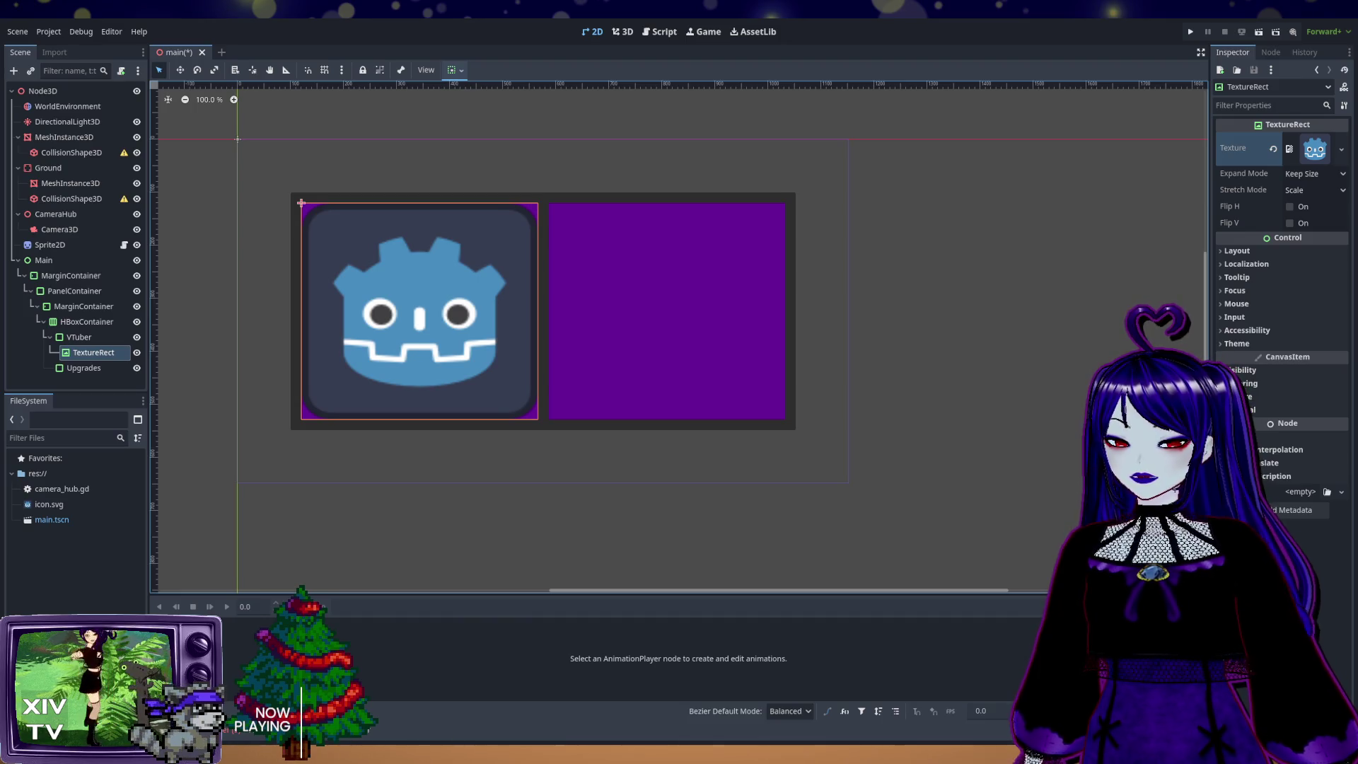
left_click(86, 322)
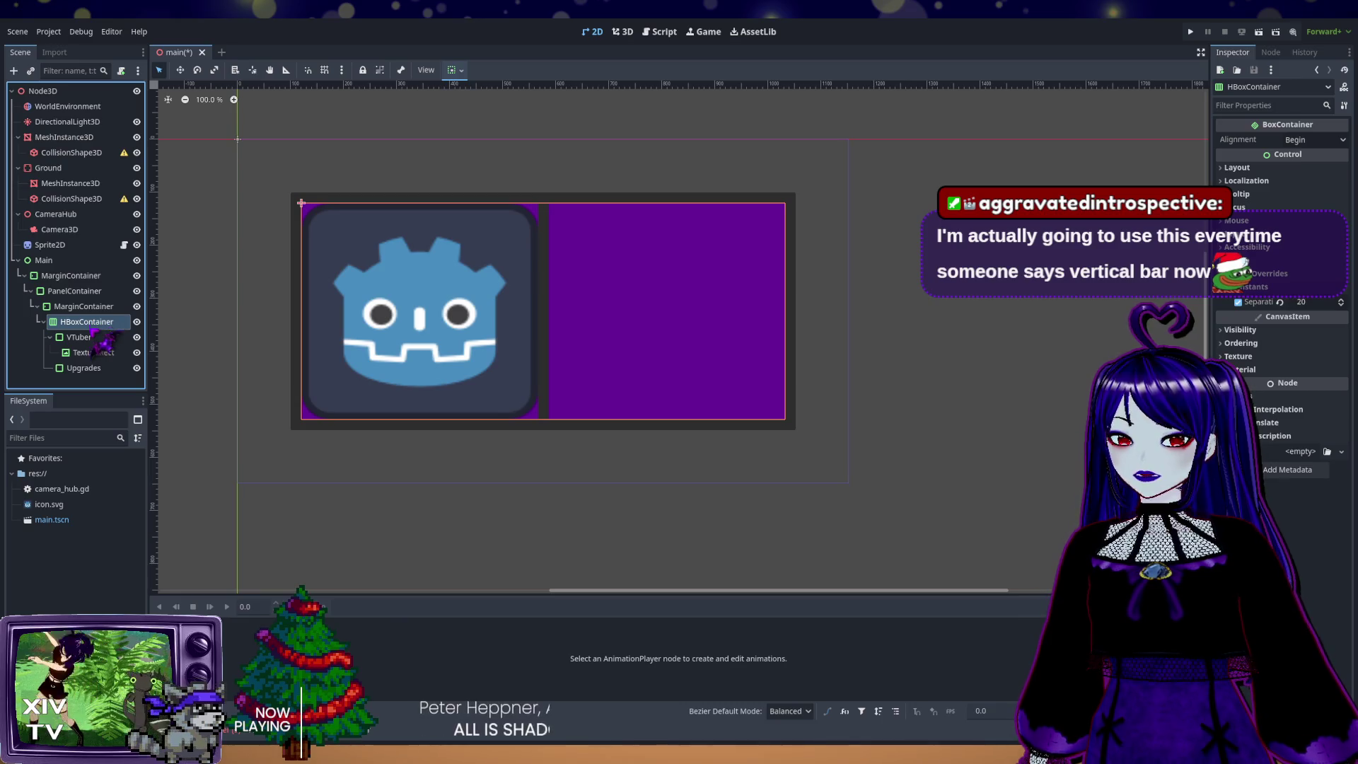
Step: Select the VTuber panel to view its Layout > Container Sizing settings
left_click(92, 338)
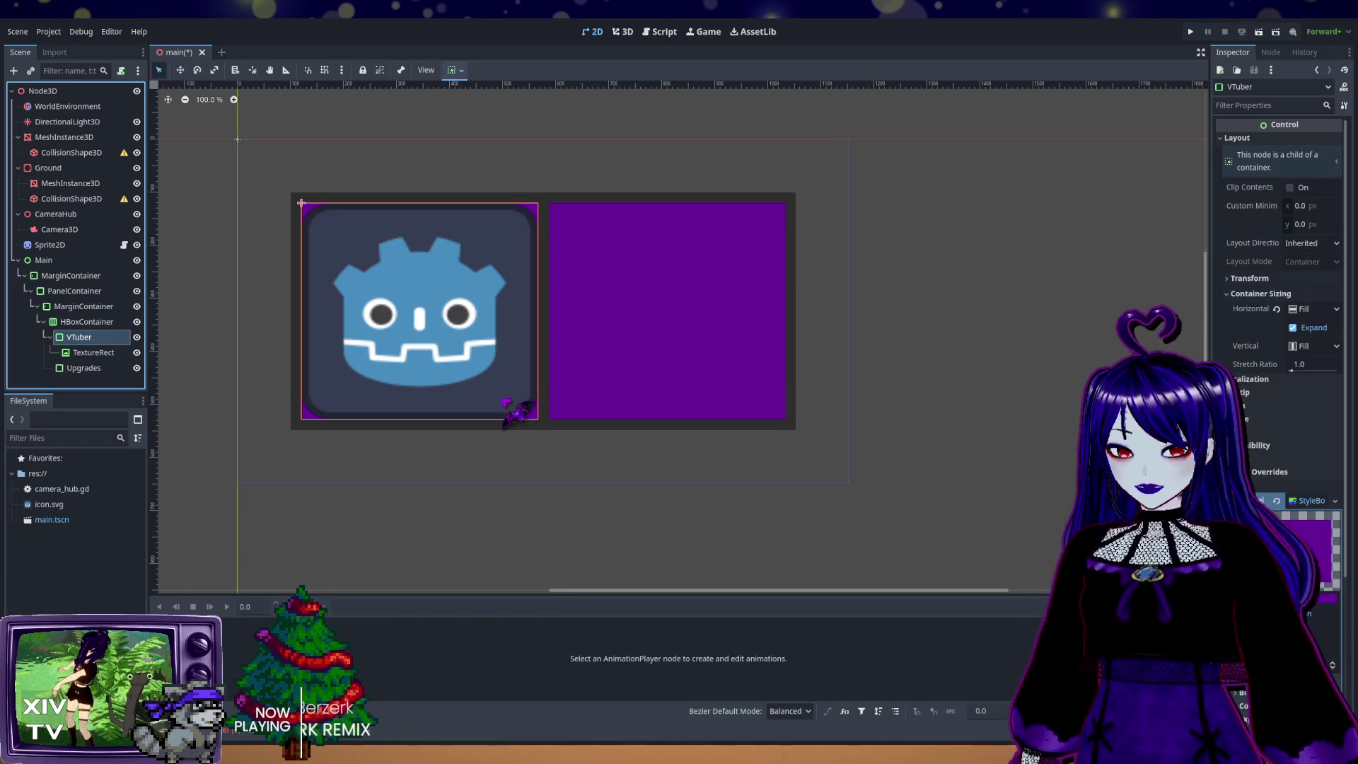
Step: Create a VBoxContainer child inside the VTuber panel, next to the TextureRect
key("ctrl+v")
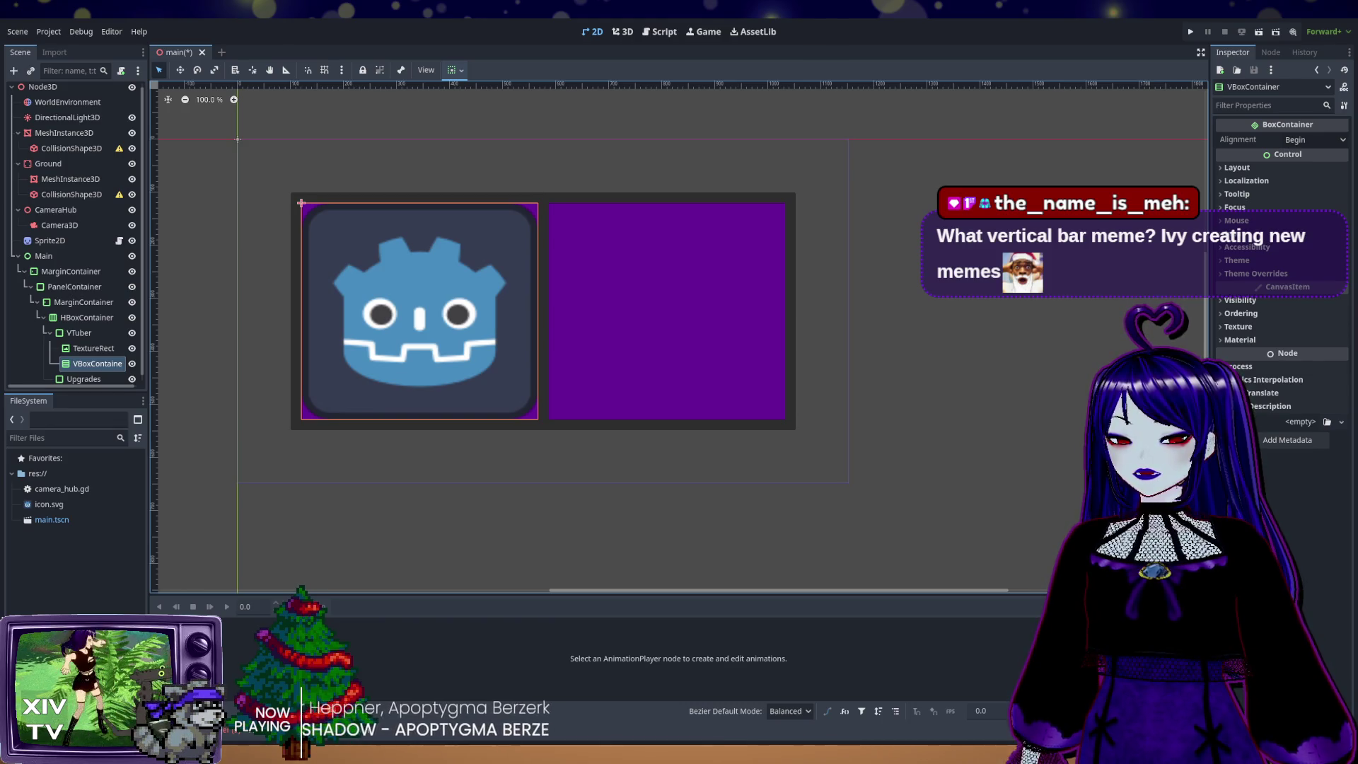
Step: Drag the TextureRect into the VBoxContainer and add a Button child beneath it
left_click_drag(92, 348, 92, 365)
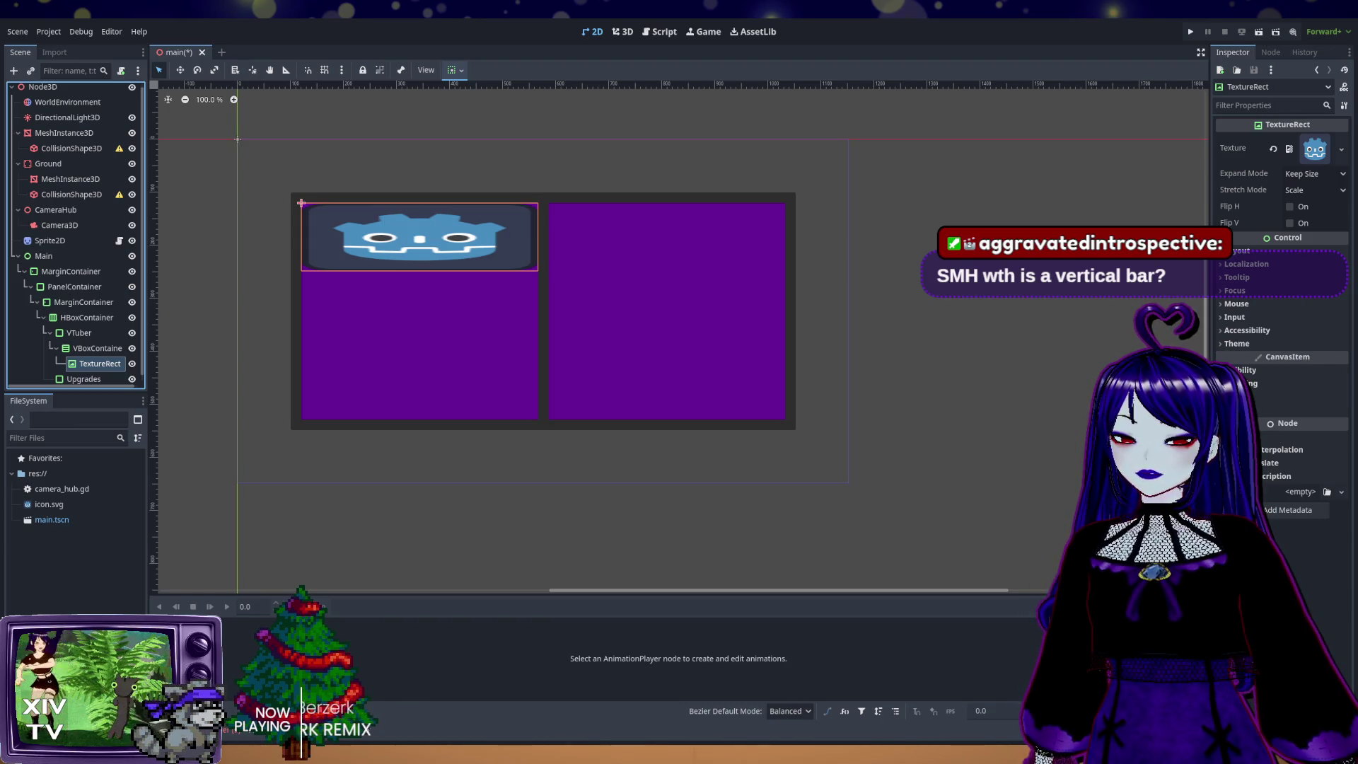
left_click(97, 349)
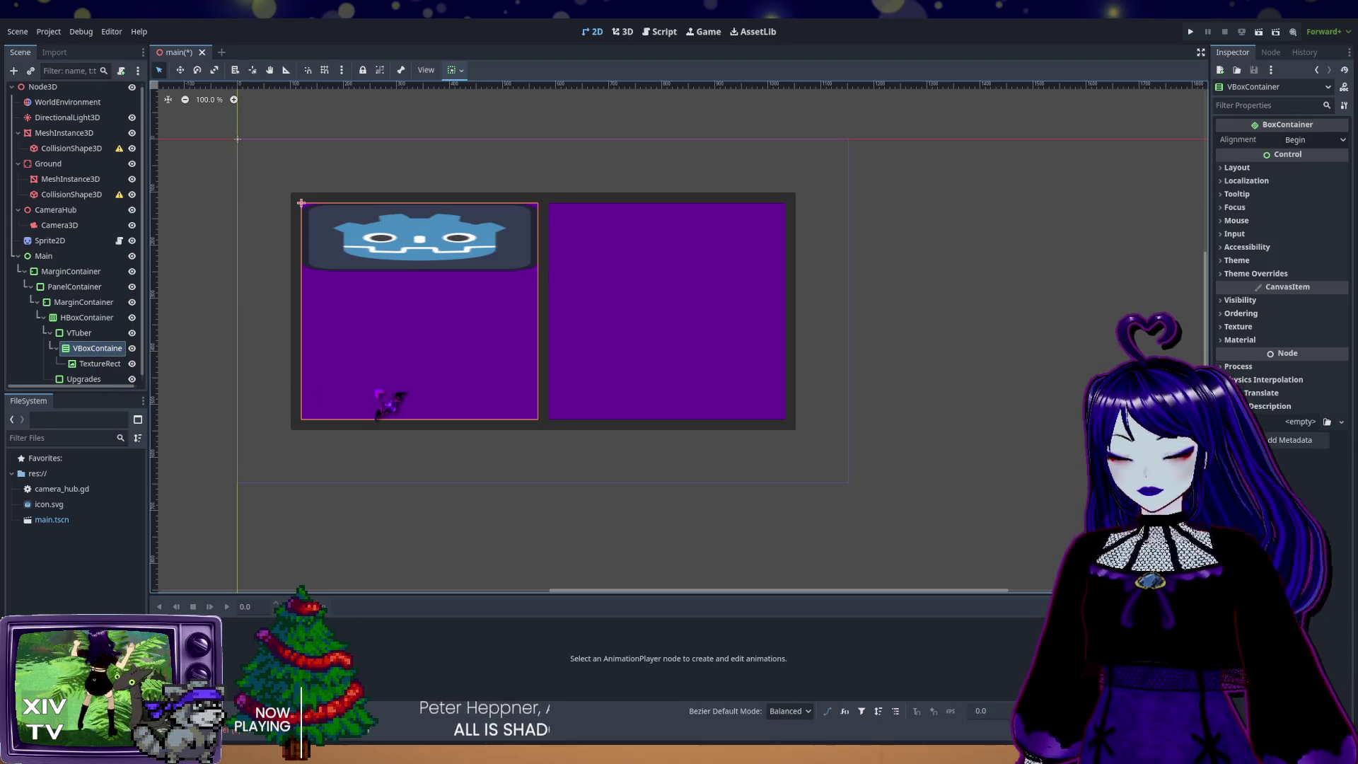
key("ctrl+v")
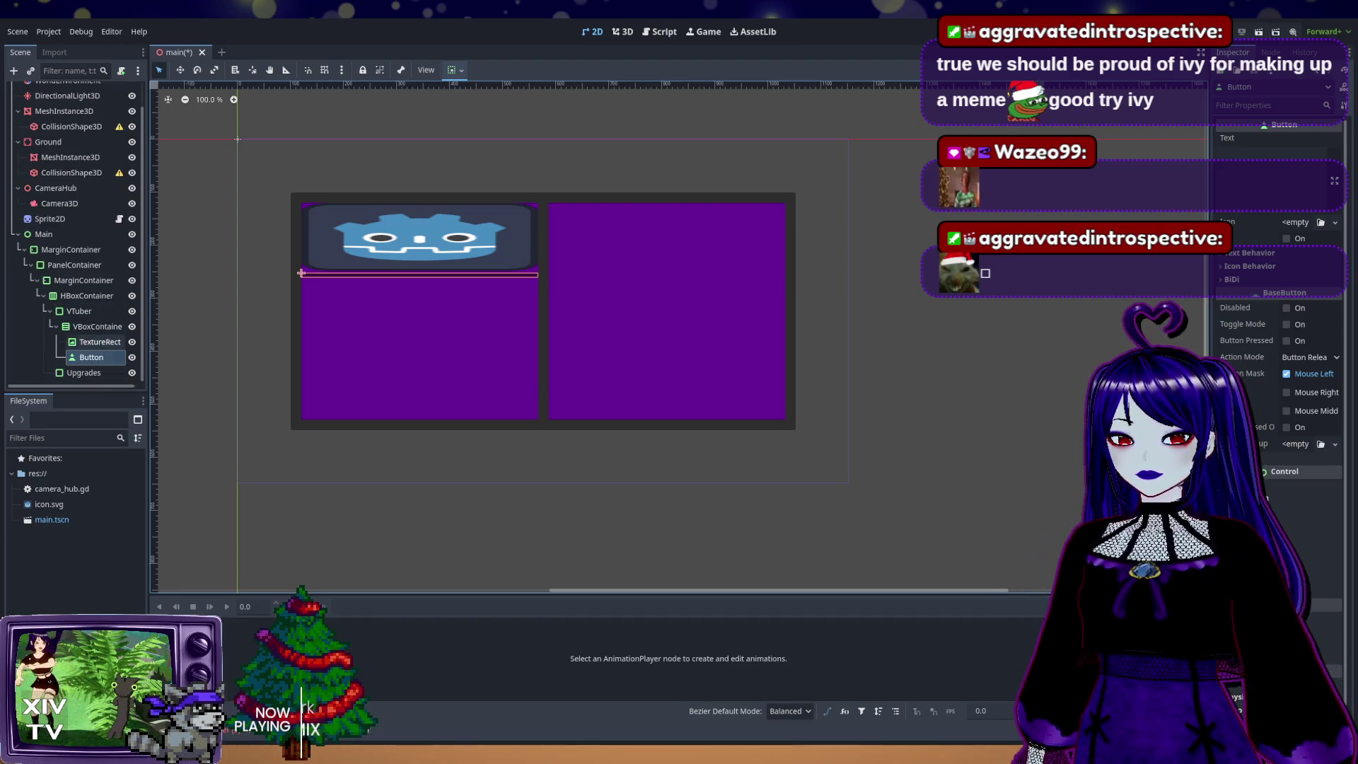
Step: Select the TextureRect and expand its Layout section in the Inspector
left_click(301, 204)
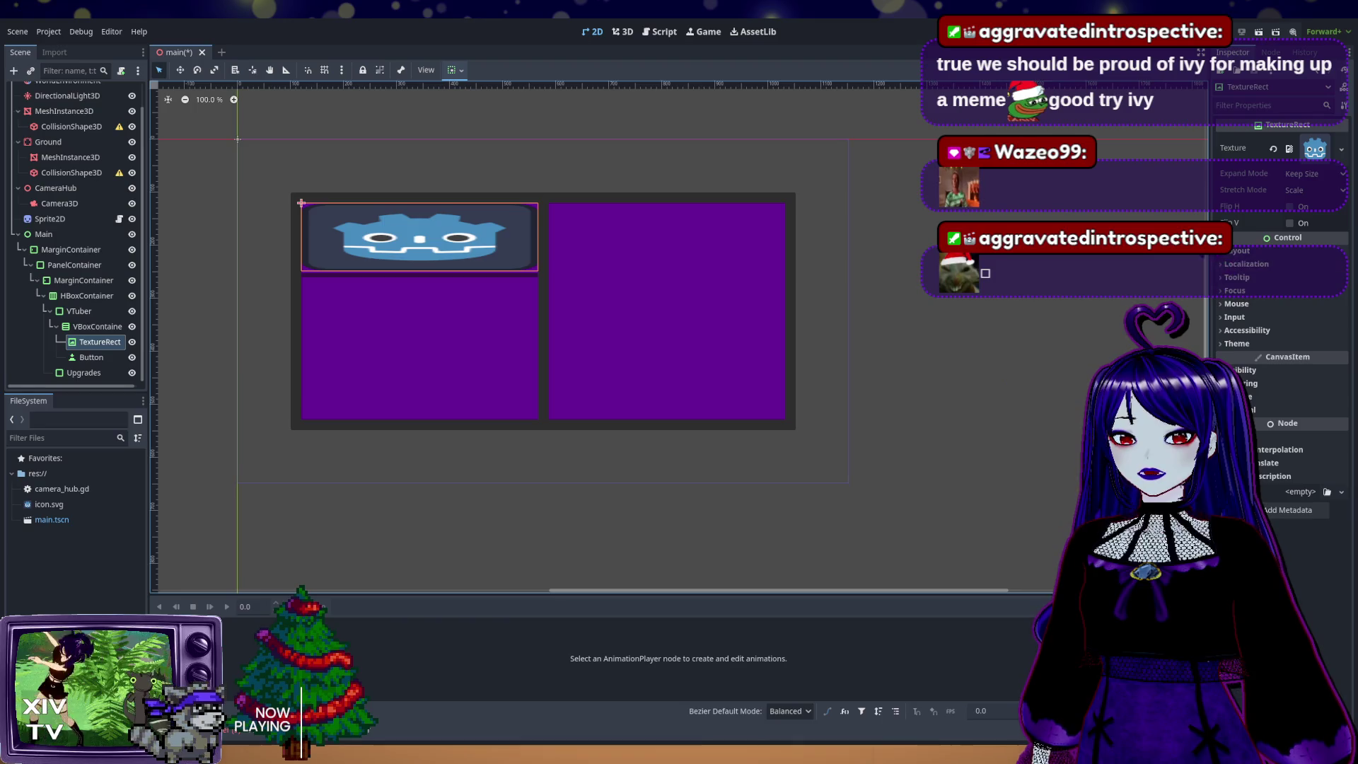
left_click(1241, 250)
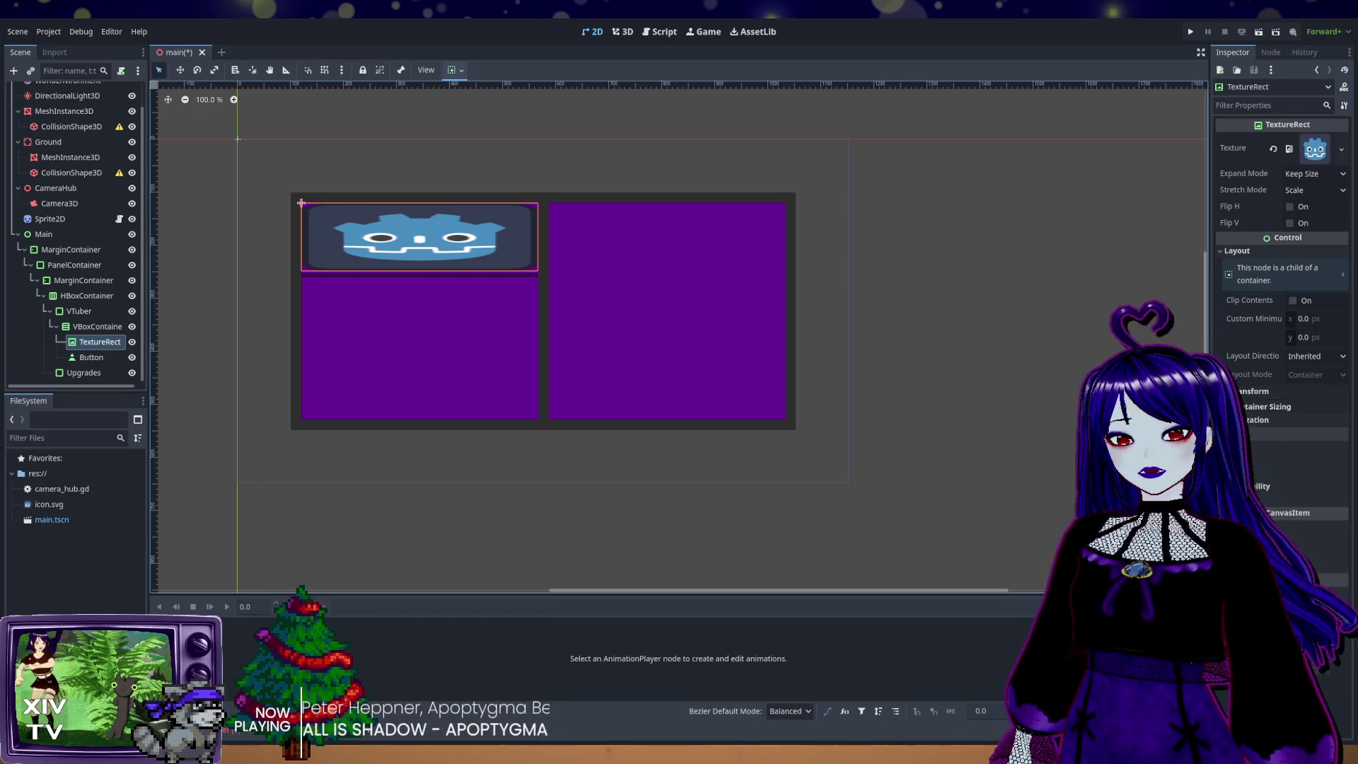
Step: Enable Vertical Expand in the TextureRect's Container Sizing, then select the Button node
left_click(1267, 406)
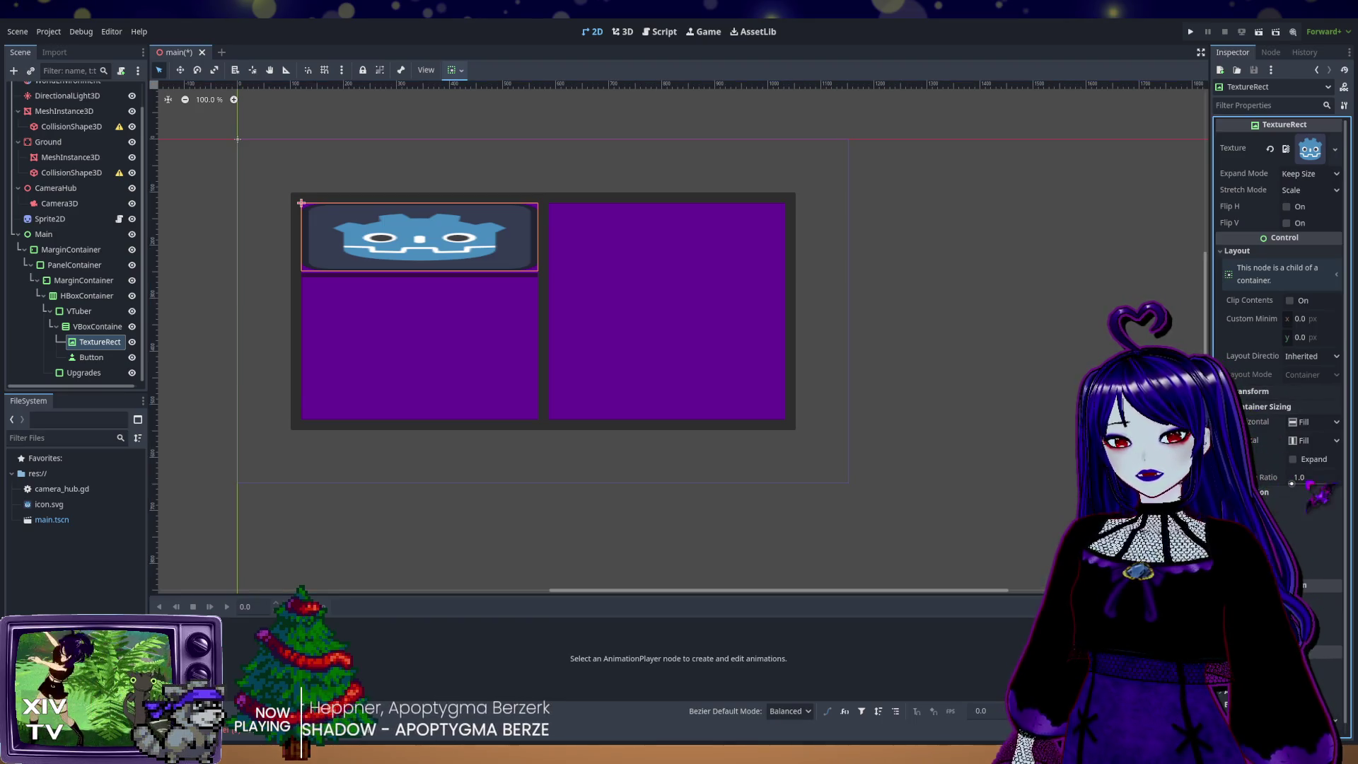
left_click(1294, 460)
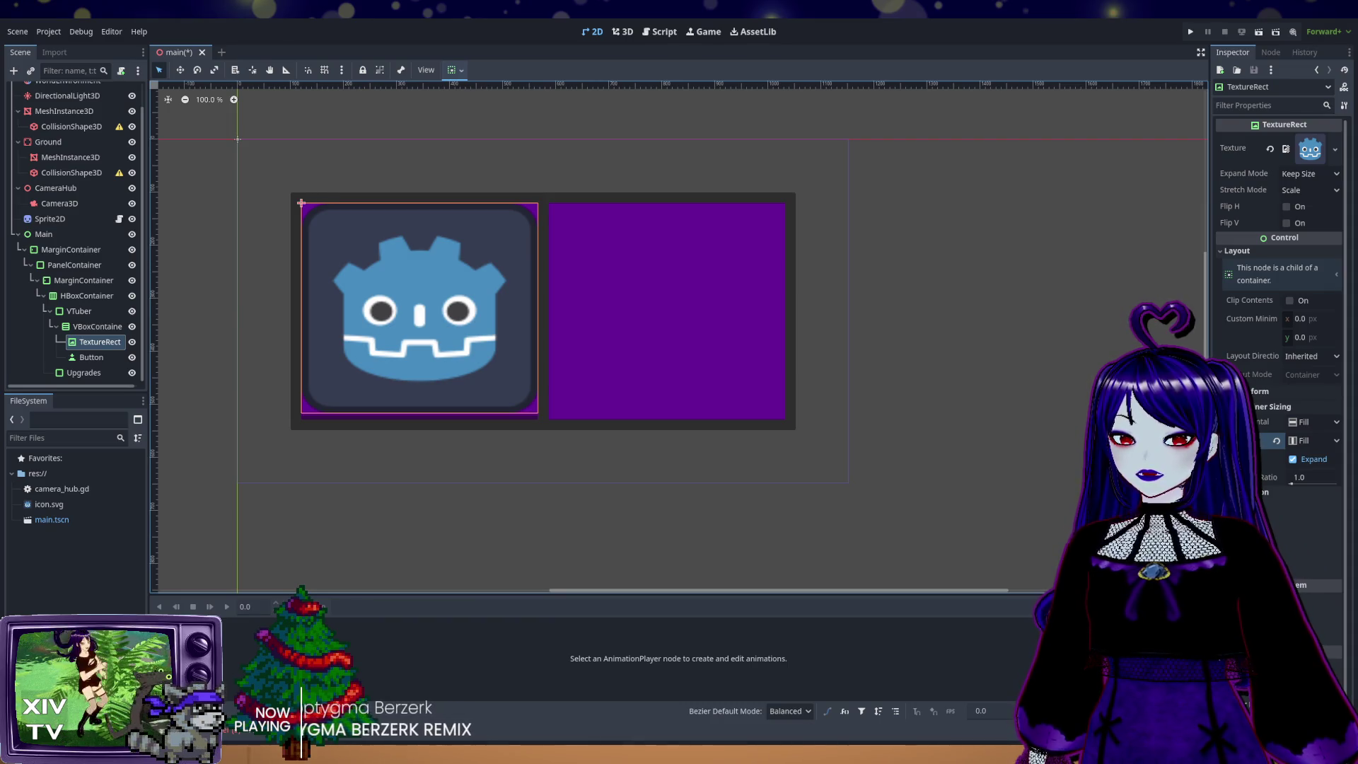
left_click(91, 357)
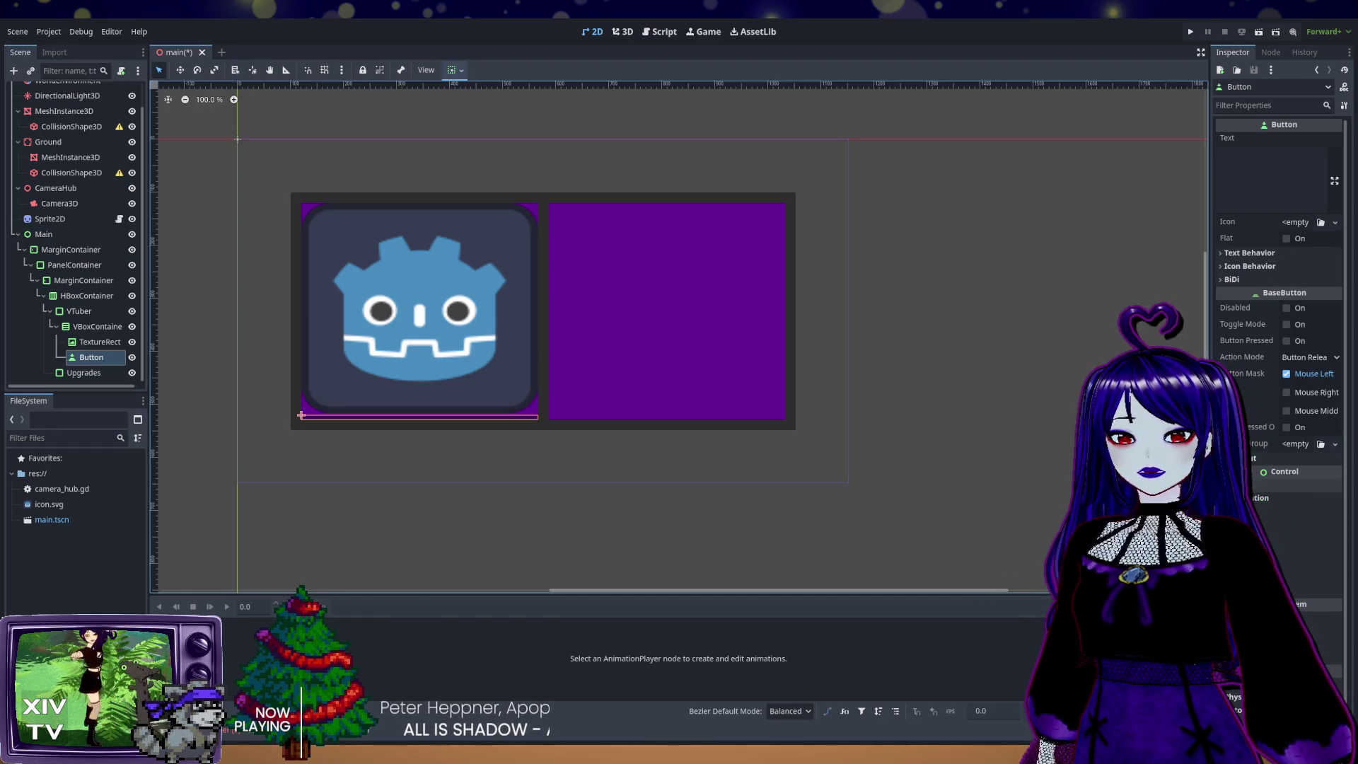
Step: Turn on Vertical Expand in the Button's Container Sizing
left_click(1260, 498)
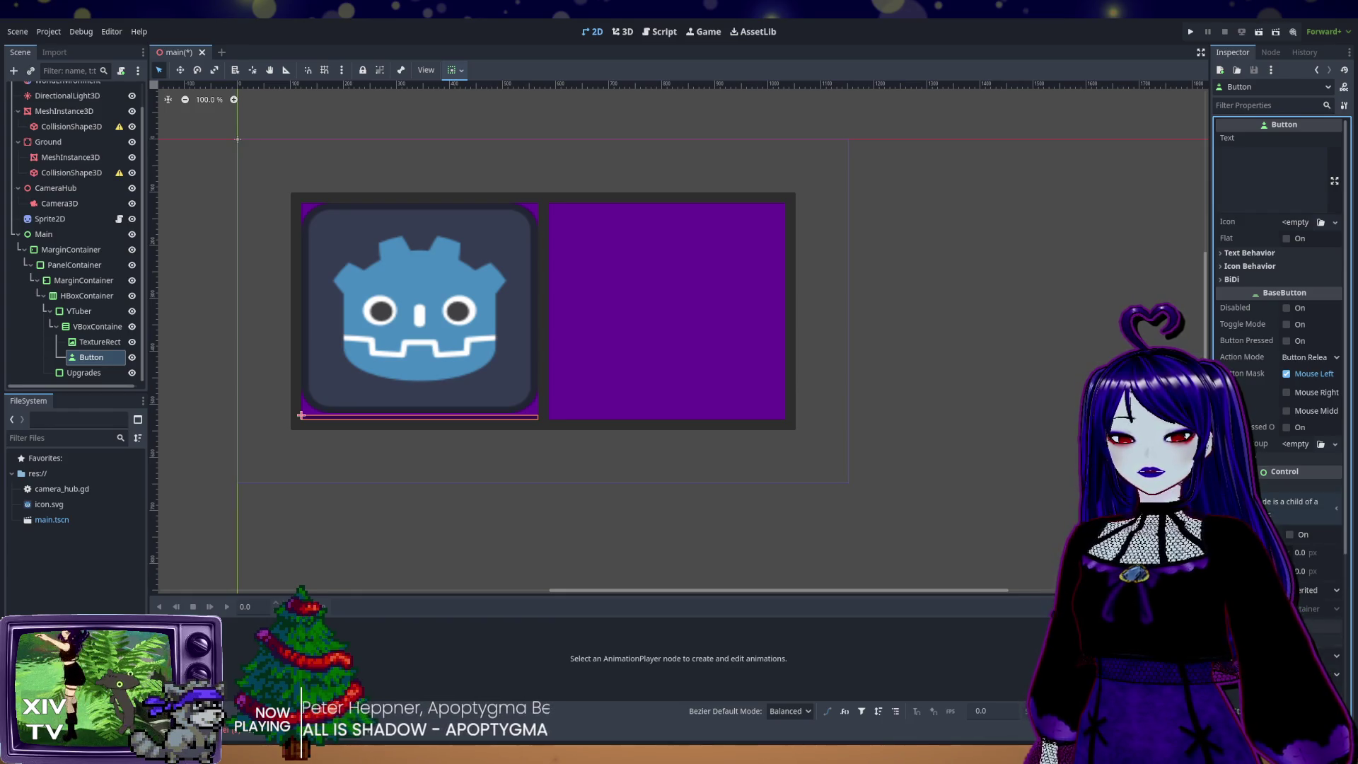
scroll(1274, 425, "down", 5)
left_click(1300, 540)
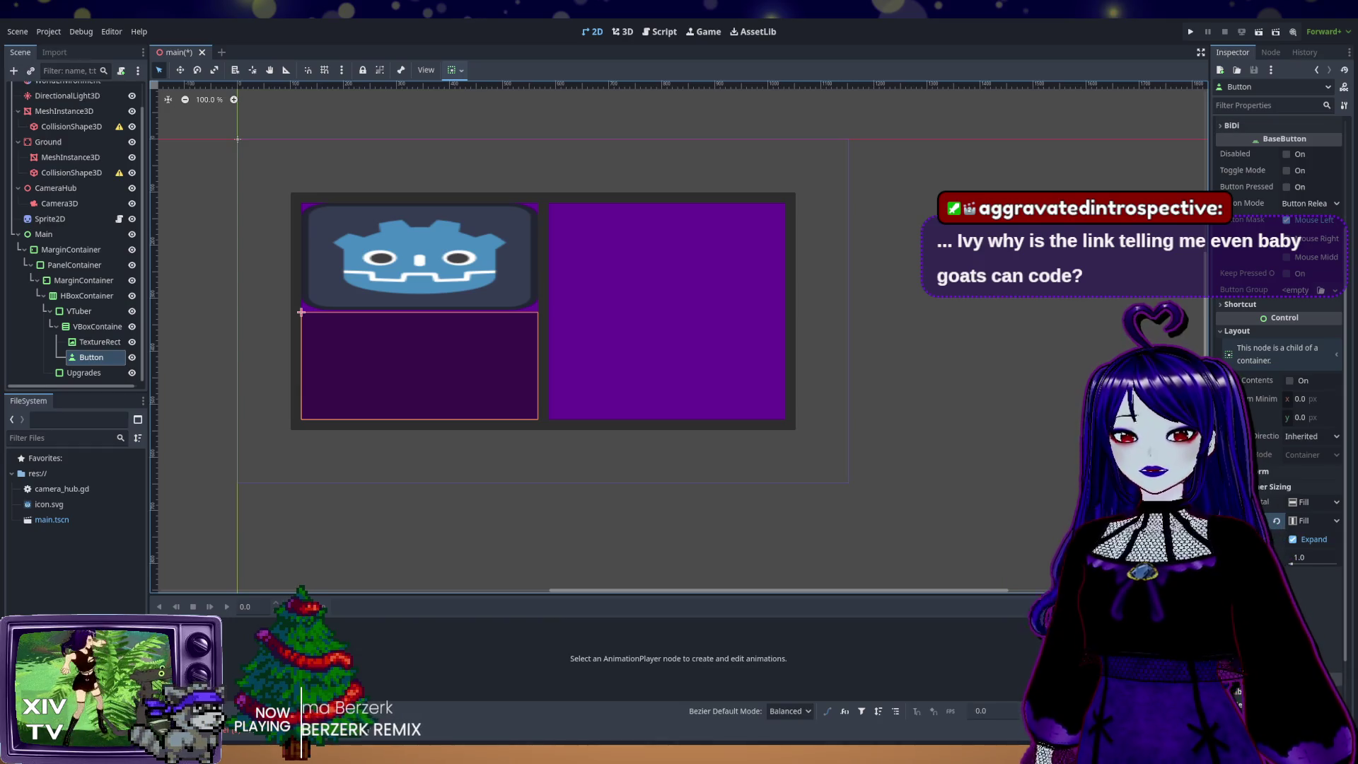
Step: Set the Button's Text to 'Pet the Vtuber'
scroll(1279, 354, "up", 4)
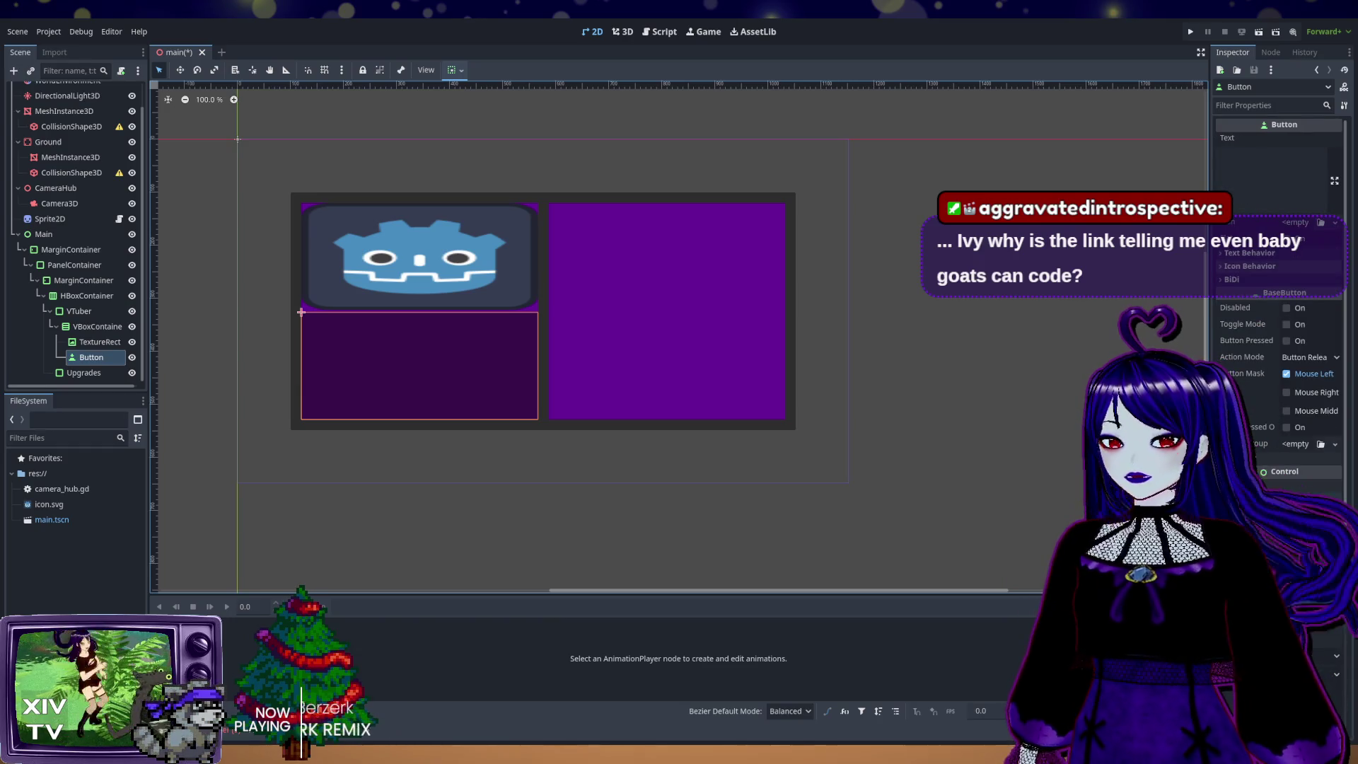
left_click(1271, 176)
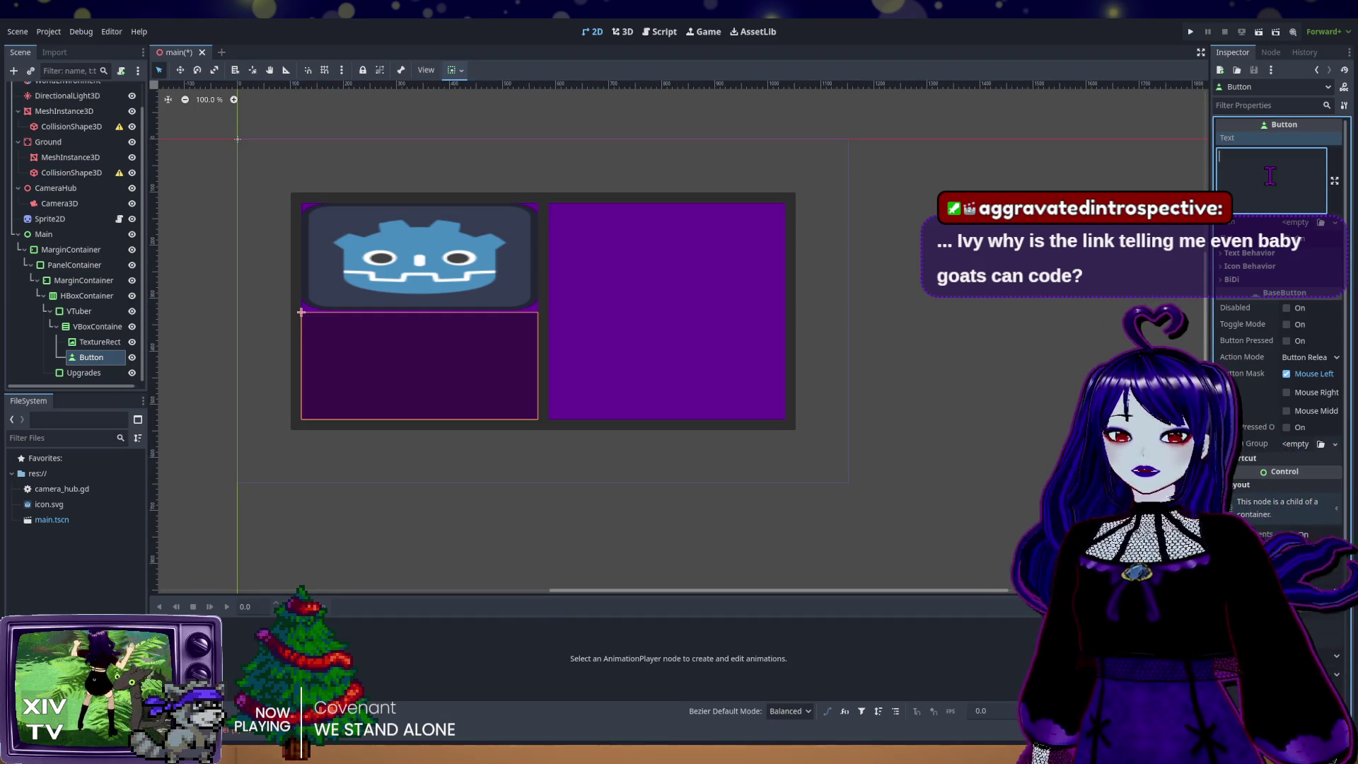
type("Pet ")
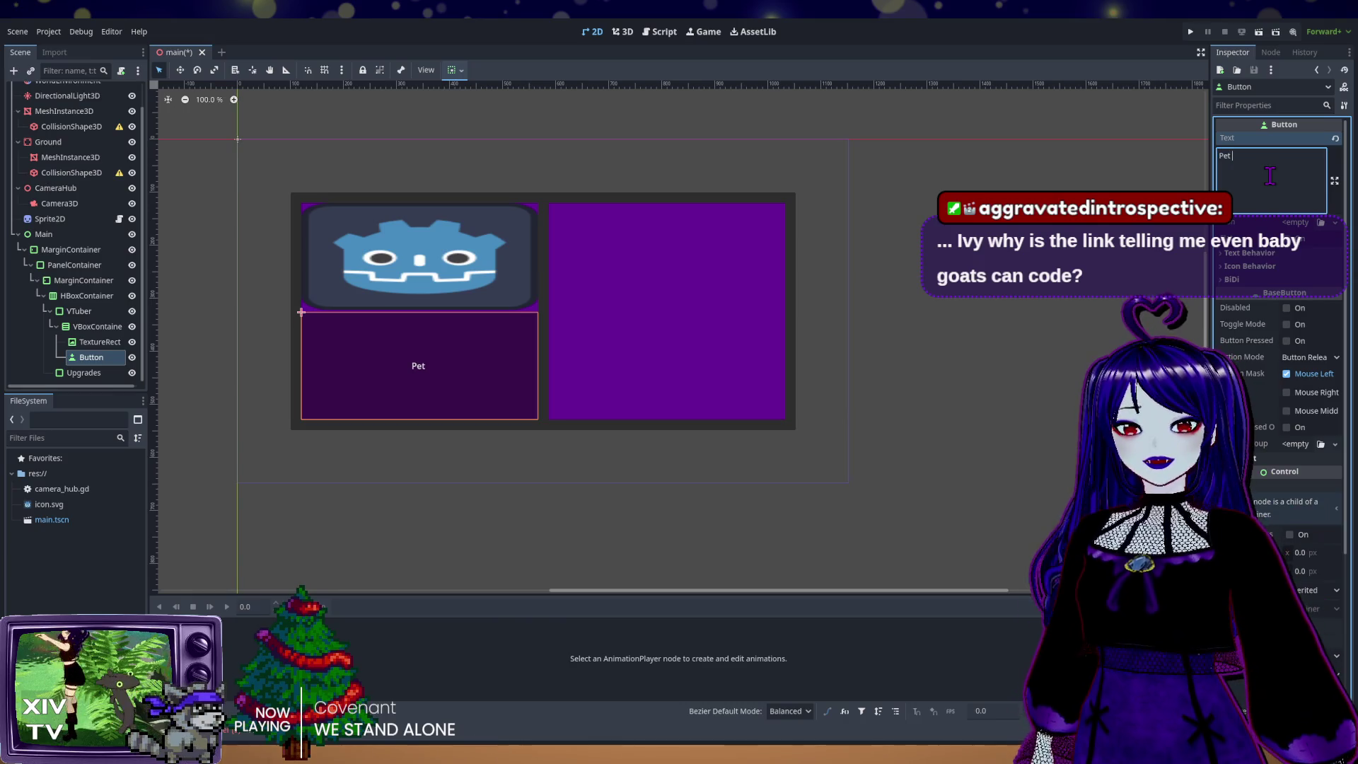
type("the Vtu")
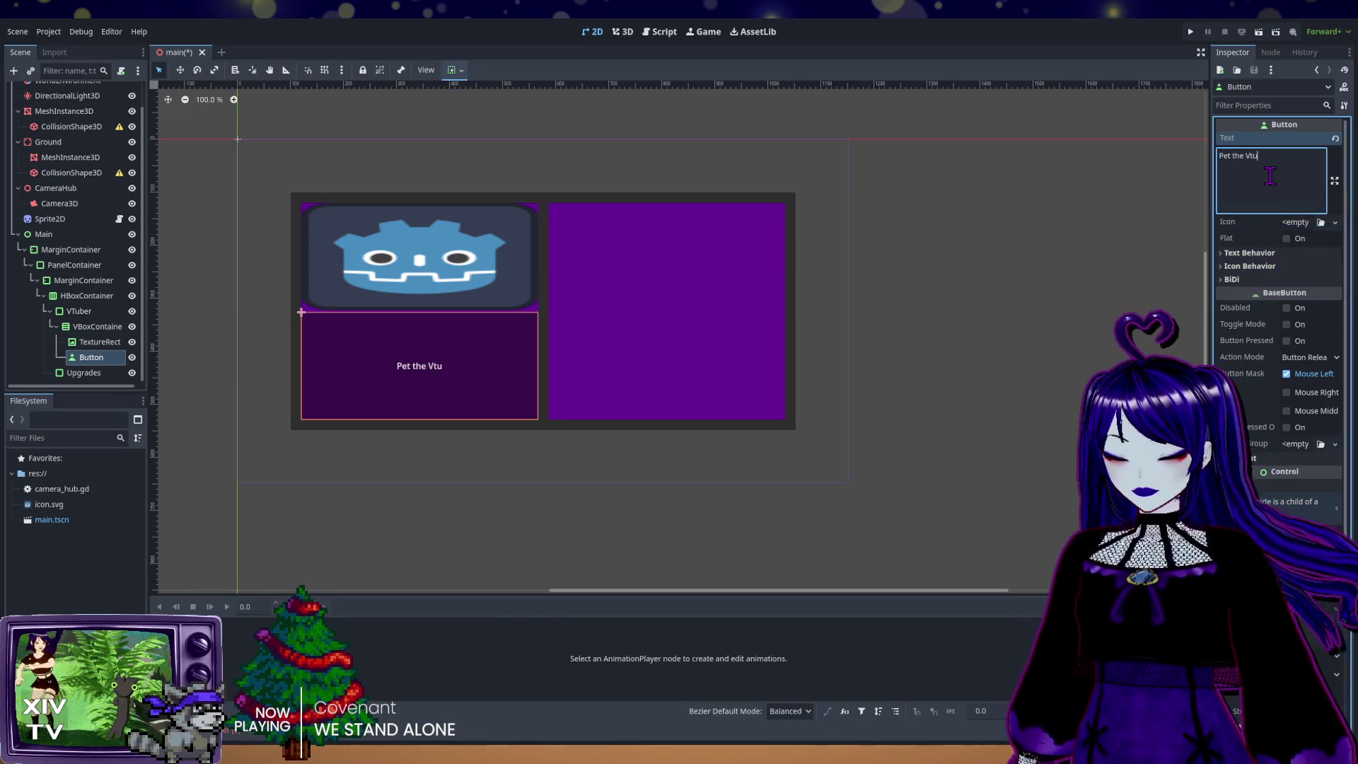
type("ber")
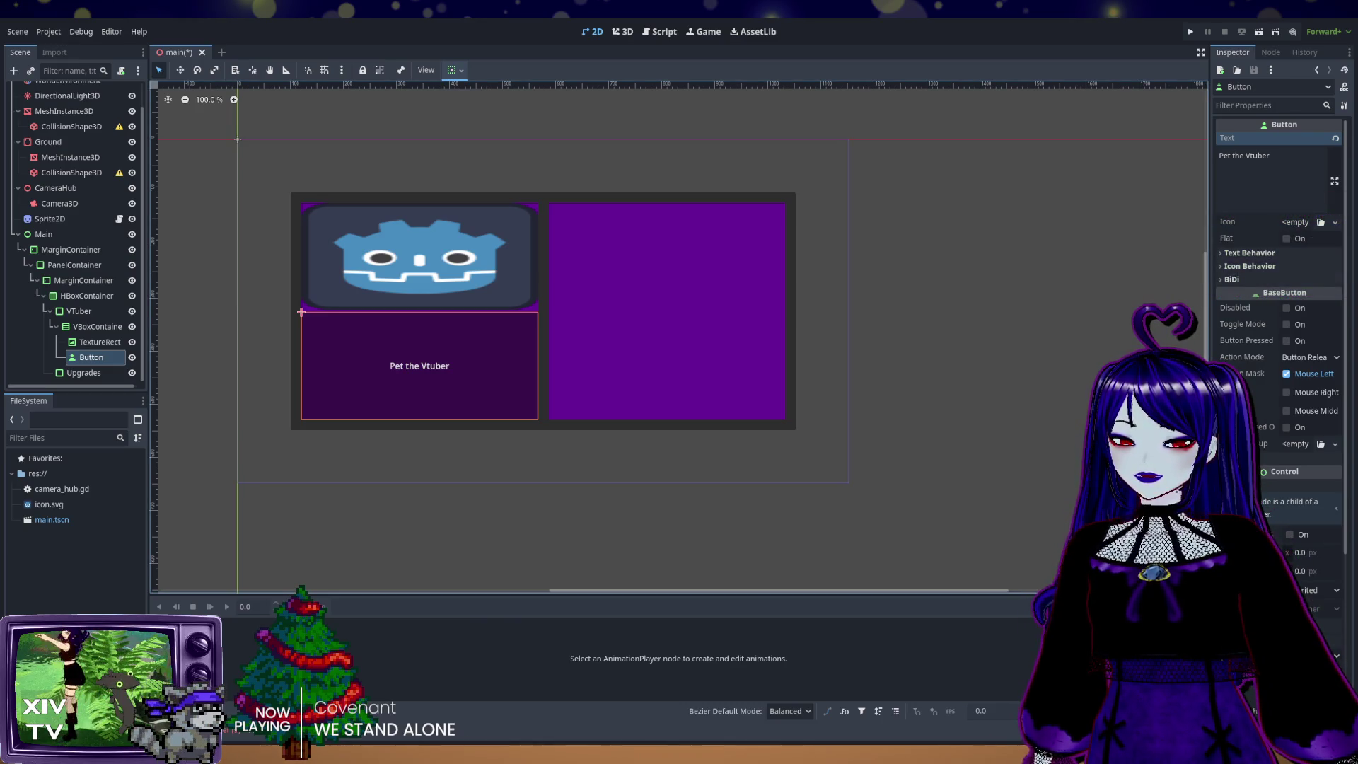
Step: Set the TextureRect's horizontal and vertical Container Sizing to Shrink Center
left_click(99, 343)
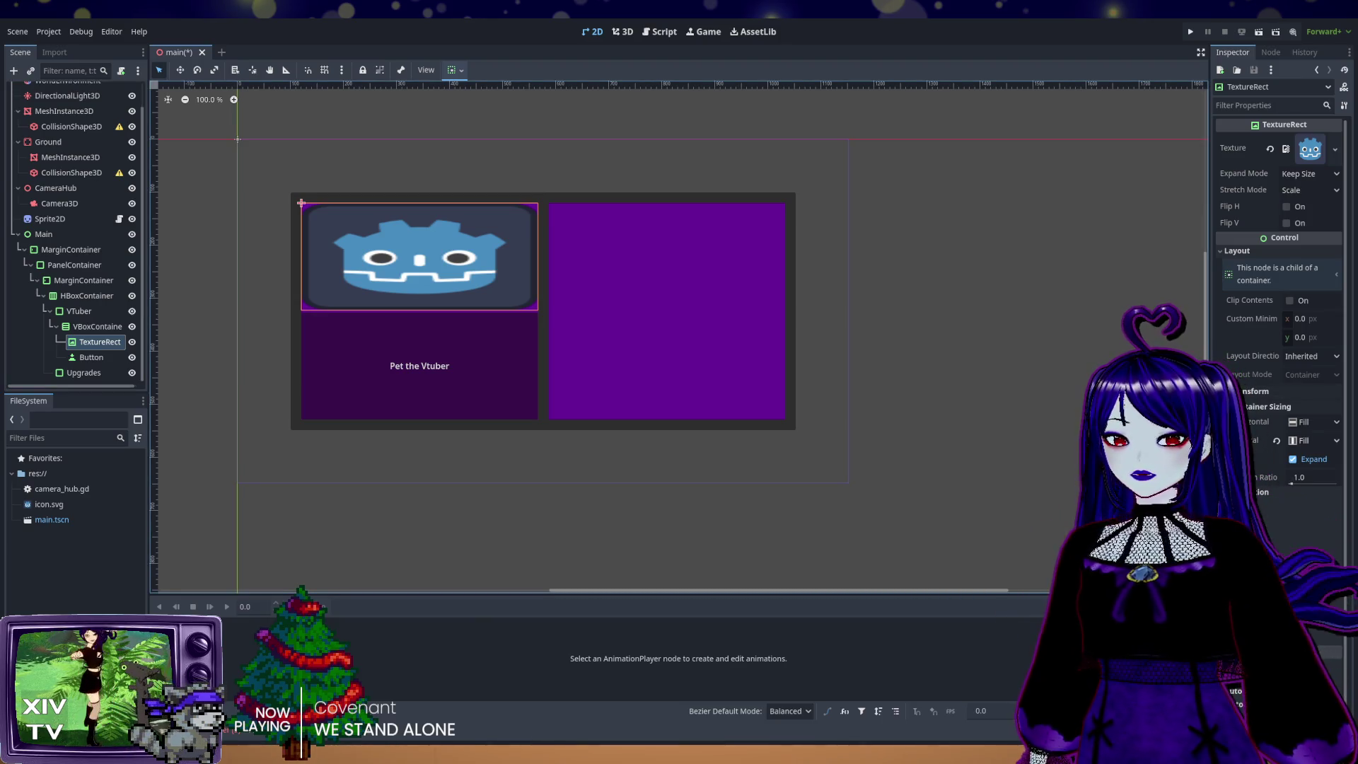
left_click(1313, 421)
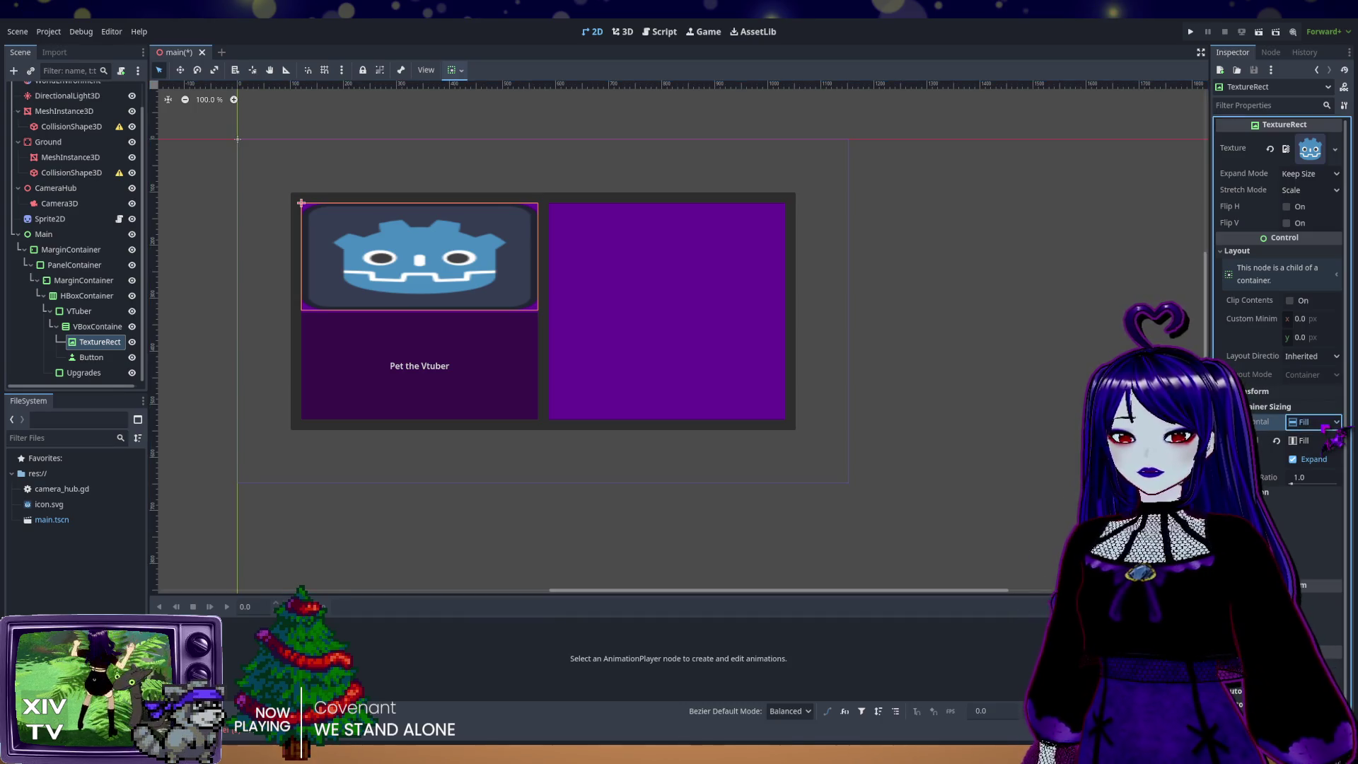
scroll(1312, 422, "down", 2)
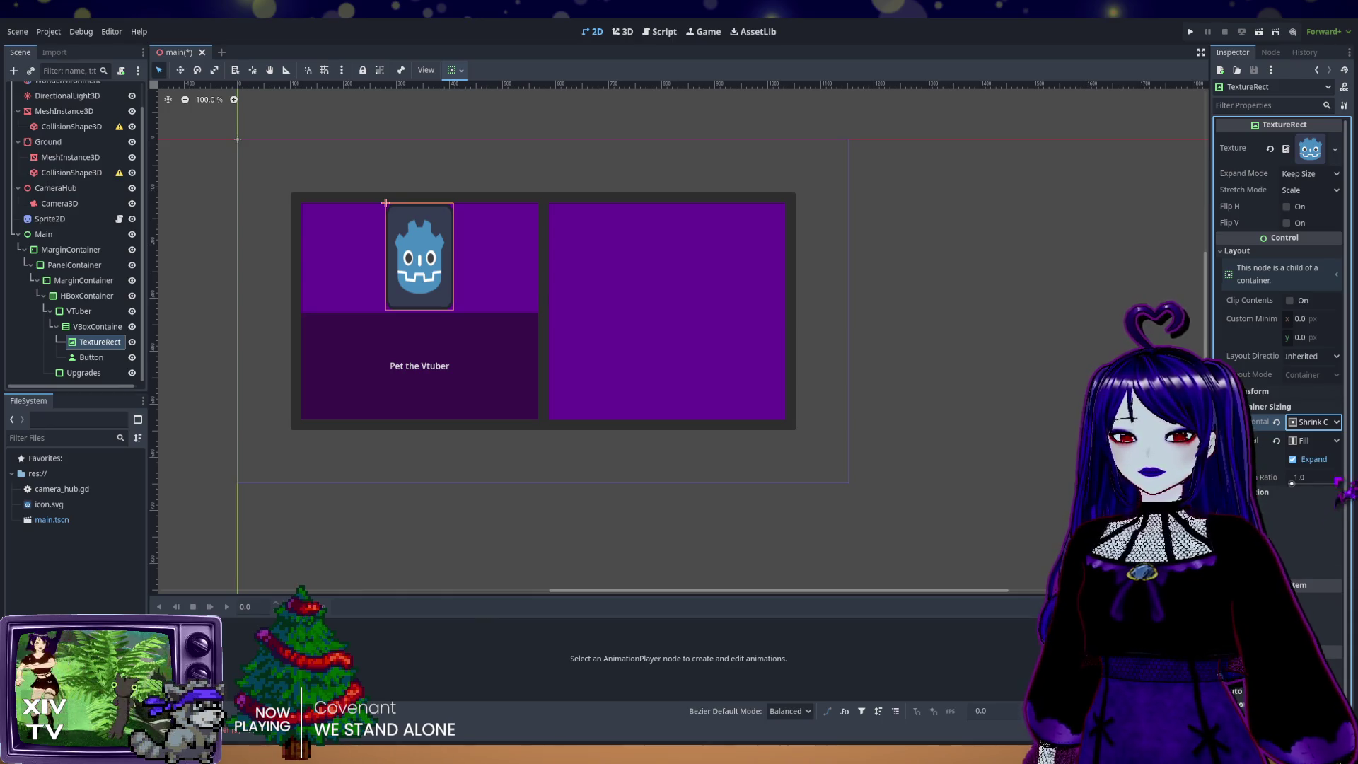
left_click(1312, 440)
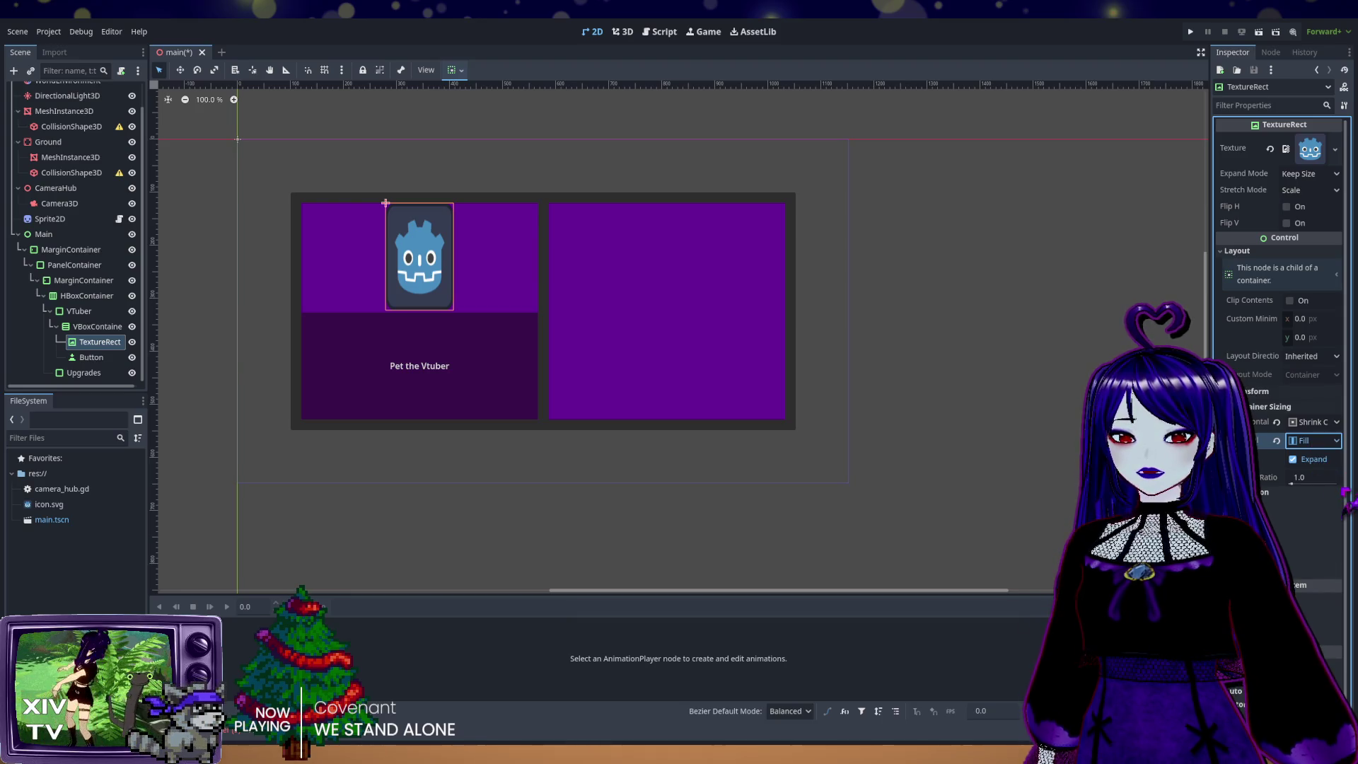
left_click(1313, 491)
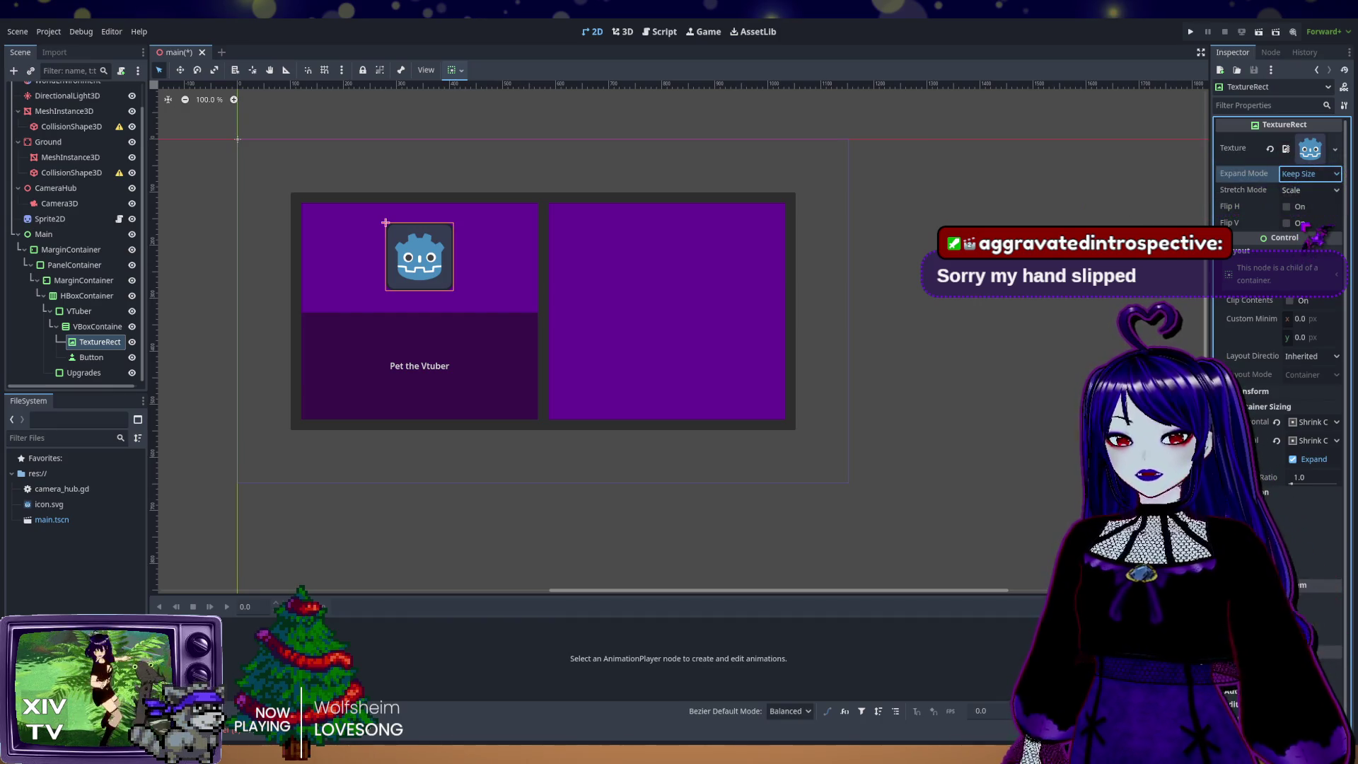
Step: Try Fit Width as the TextureRect's Expand Mode, then undo back to Keep Size
key("Down")
key("Down")
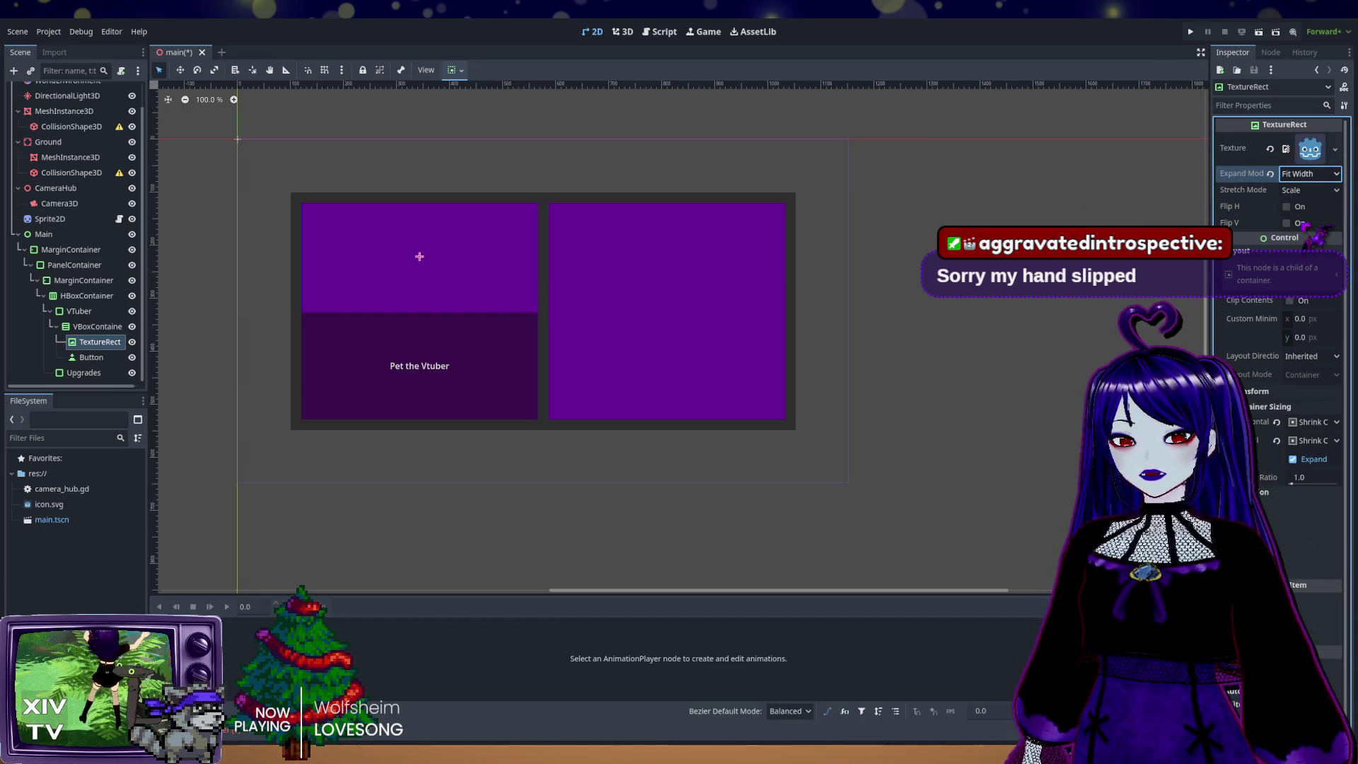
left_click(419, 256)
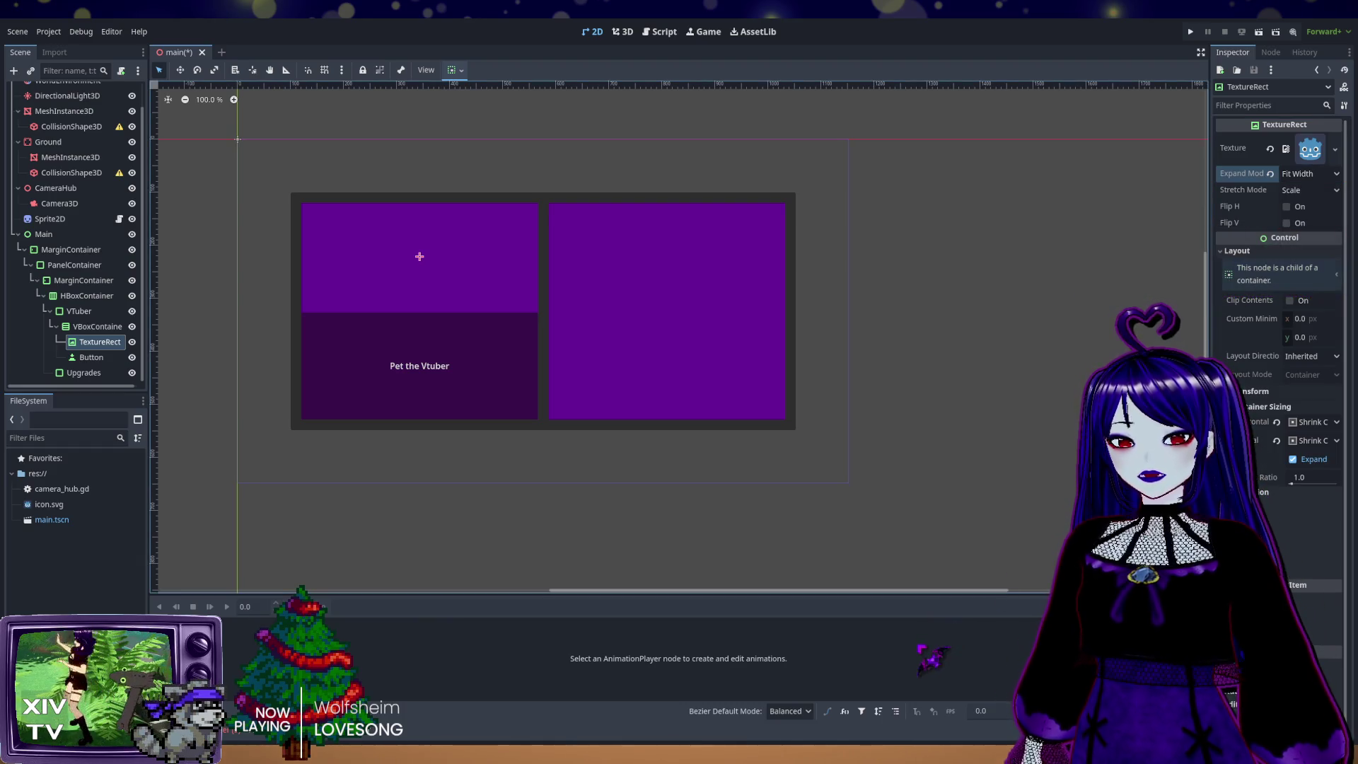
key("ctrl+z")
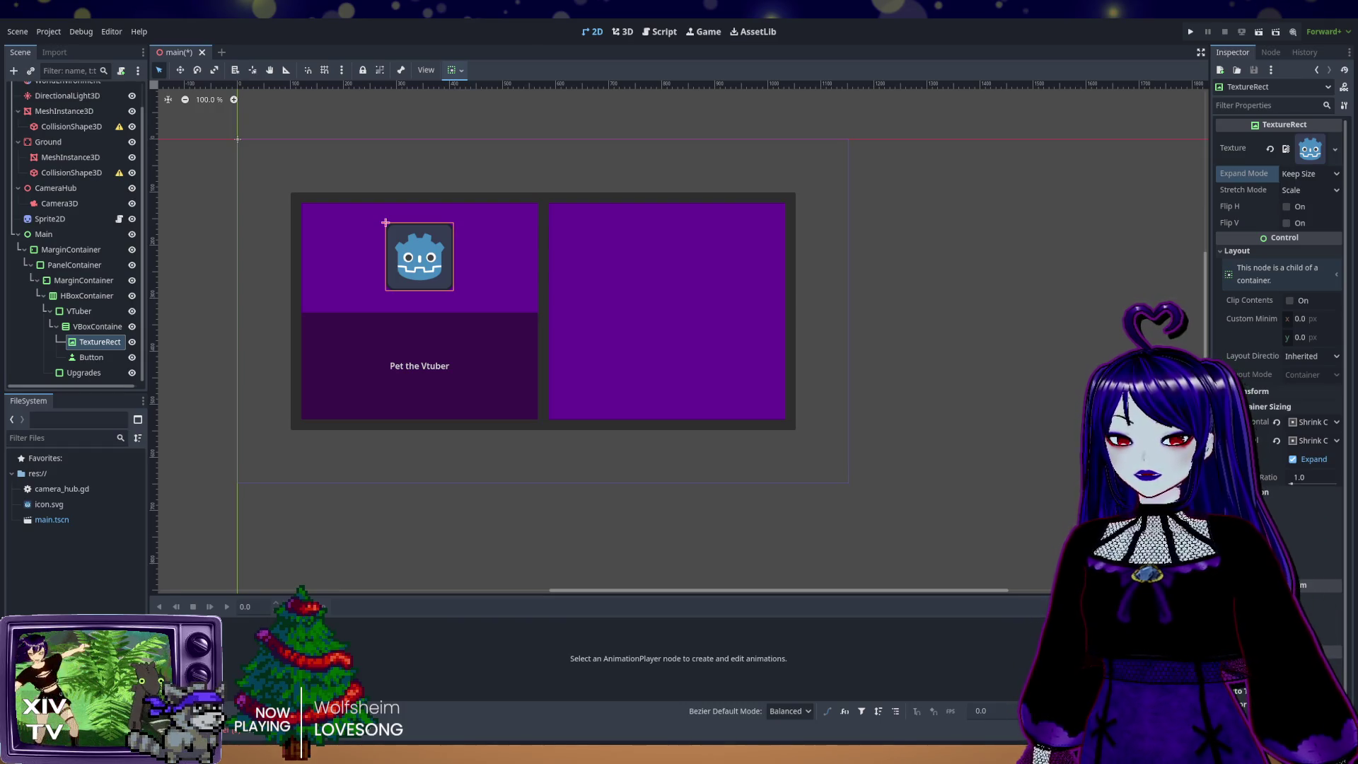
left_click(1310, 173)
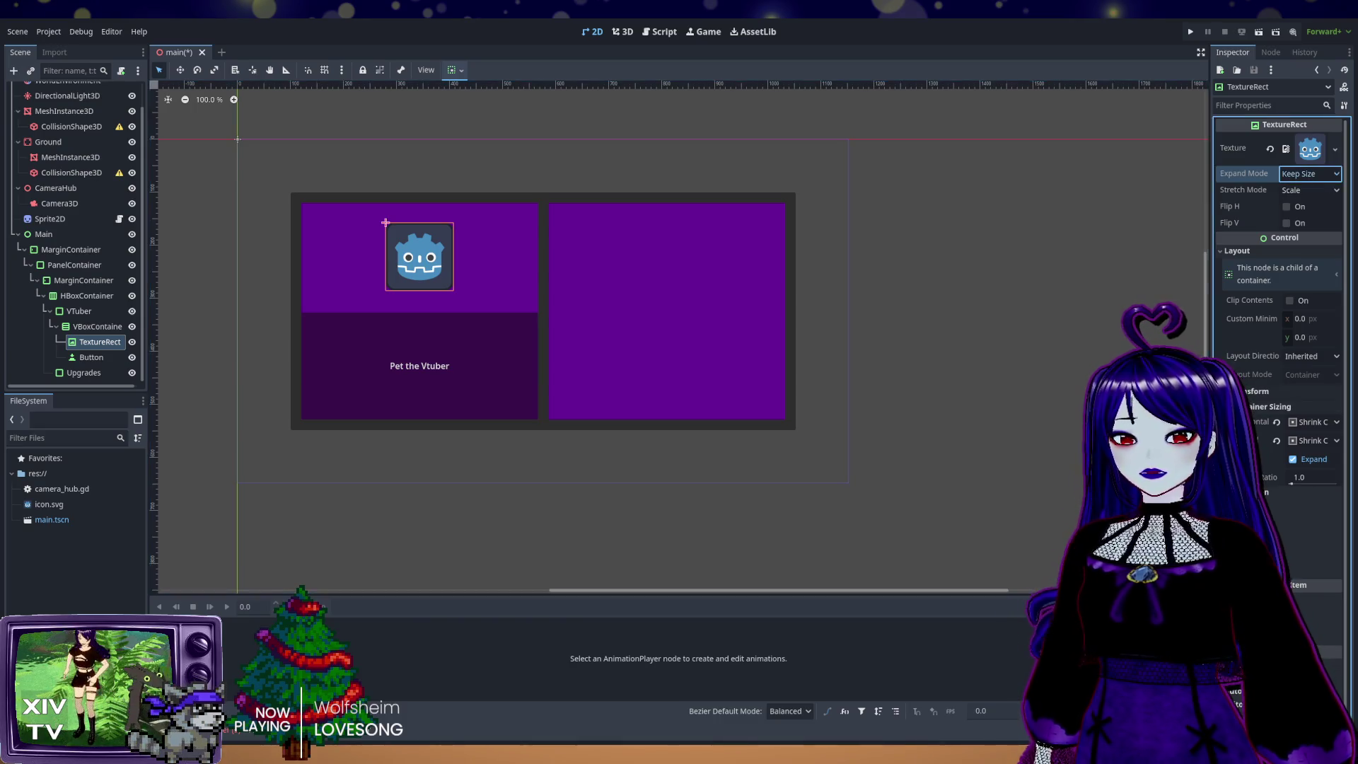
left_click(1301, 230)
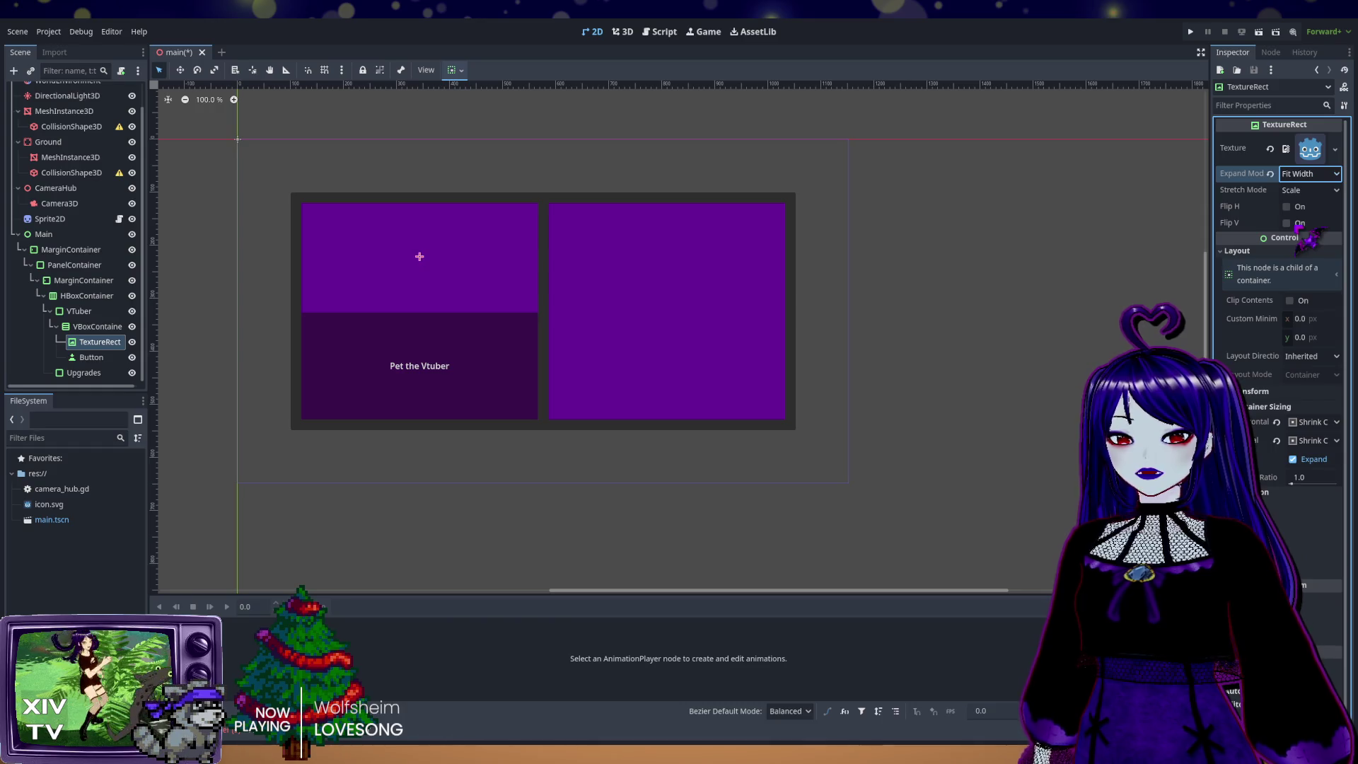
left_click(1318, 423)
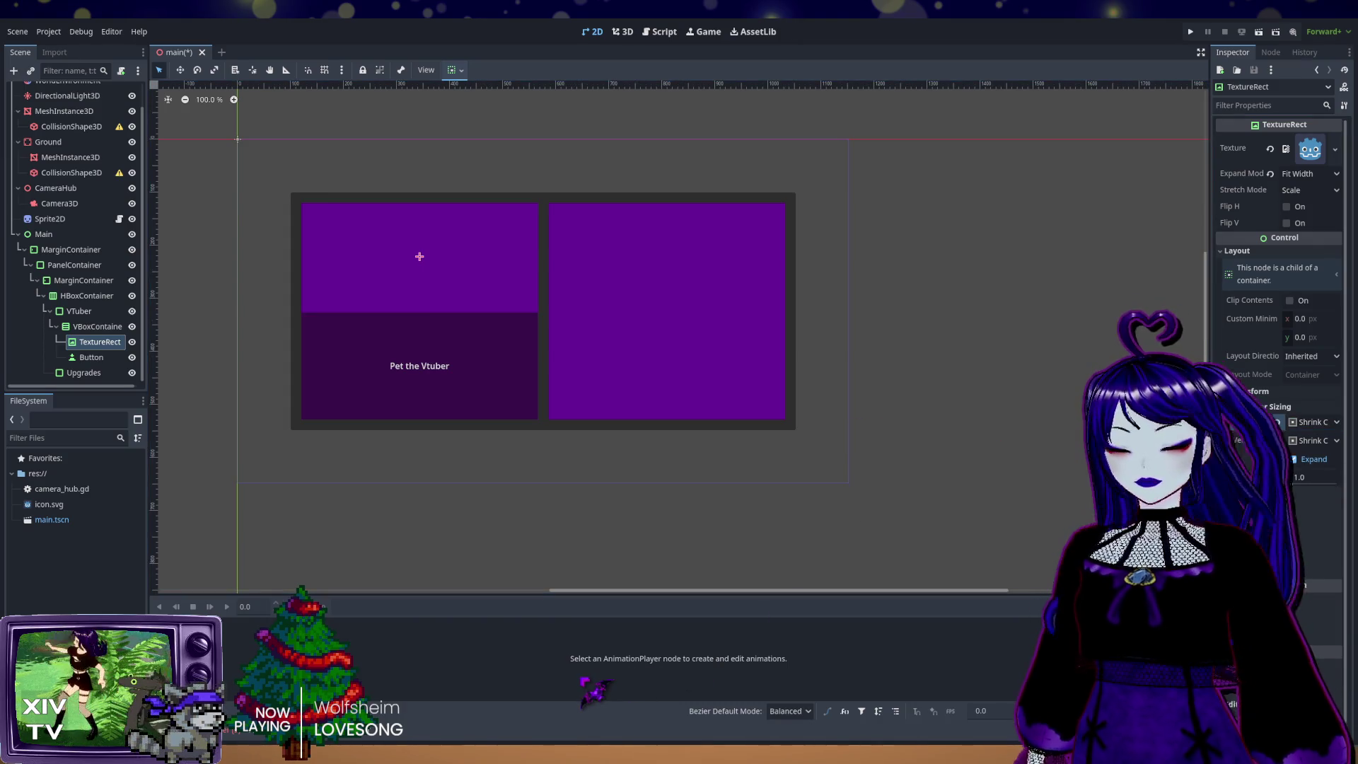
key("ctrl+z")
key("ctrl+z")
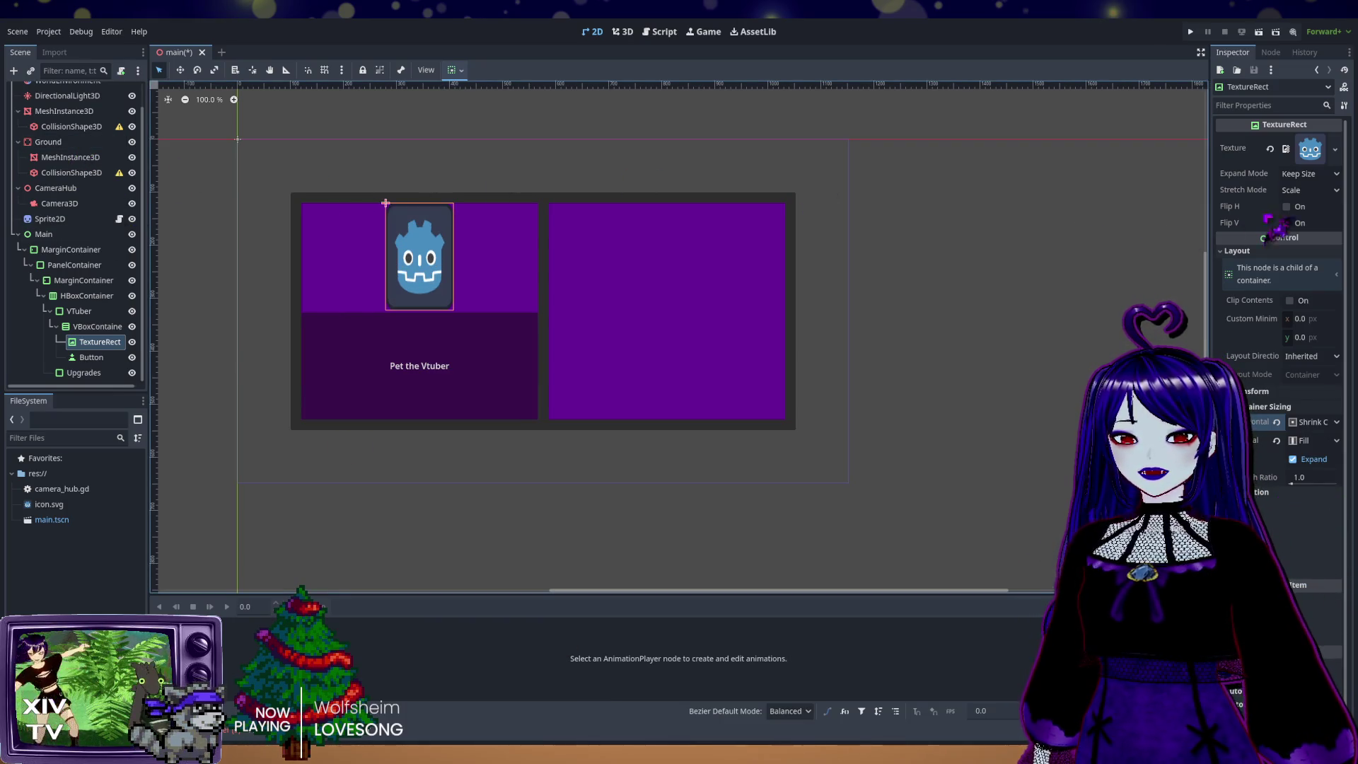
Step: Set the TextureRect's Expand Mode to Fit Width
left_click(1334, 425)
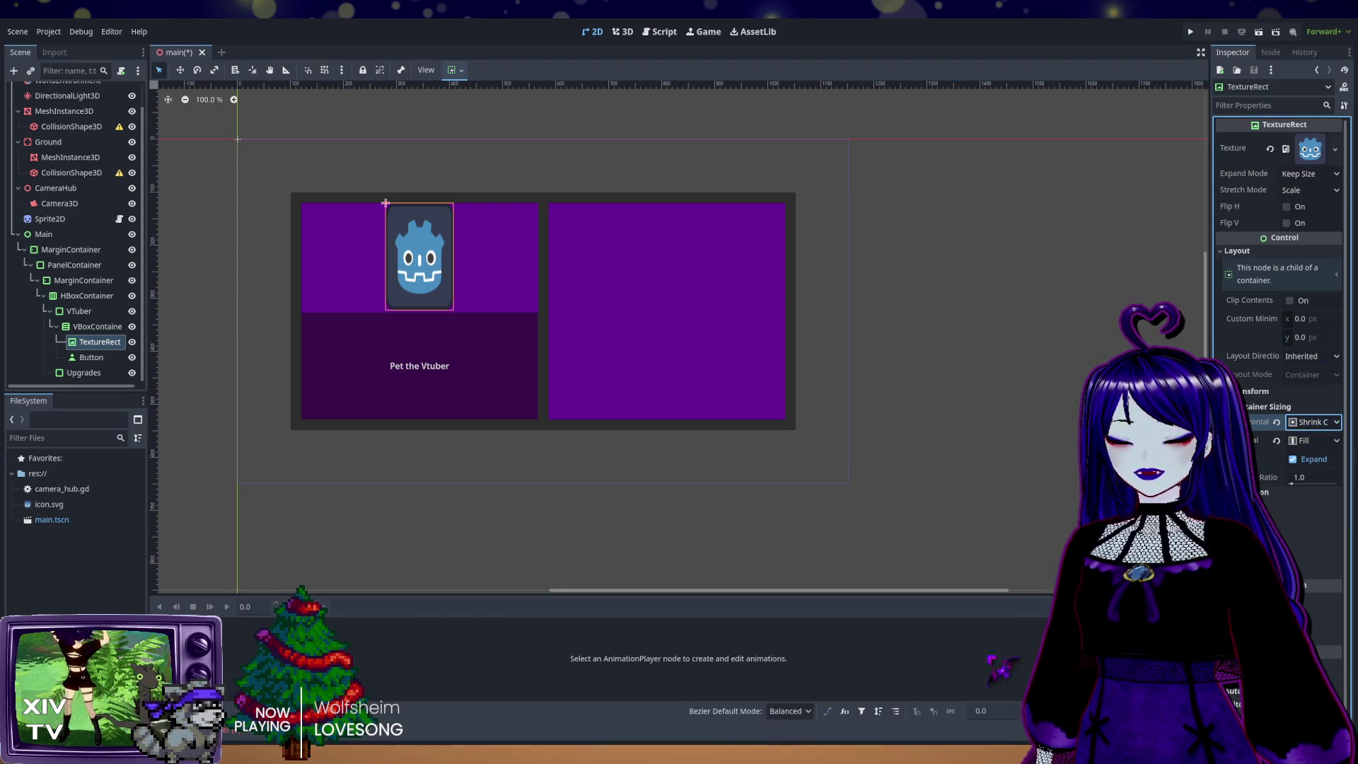
left_click(1330, 176)
left_click(1305, 230)
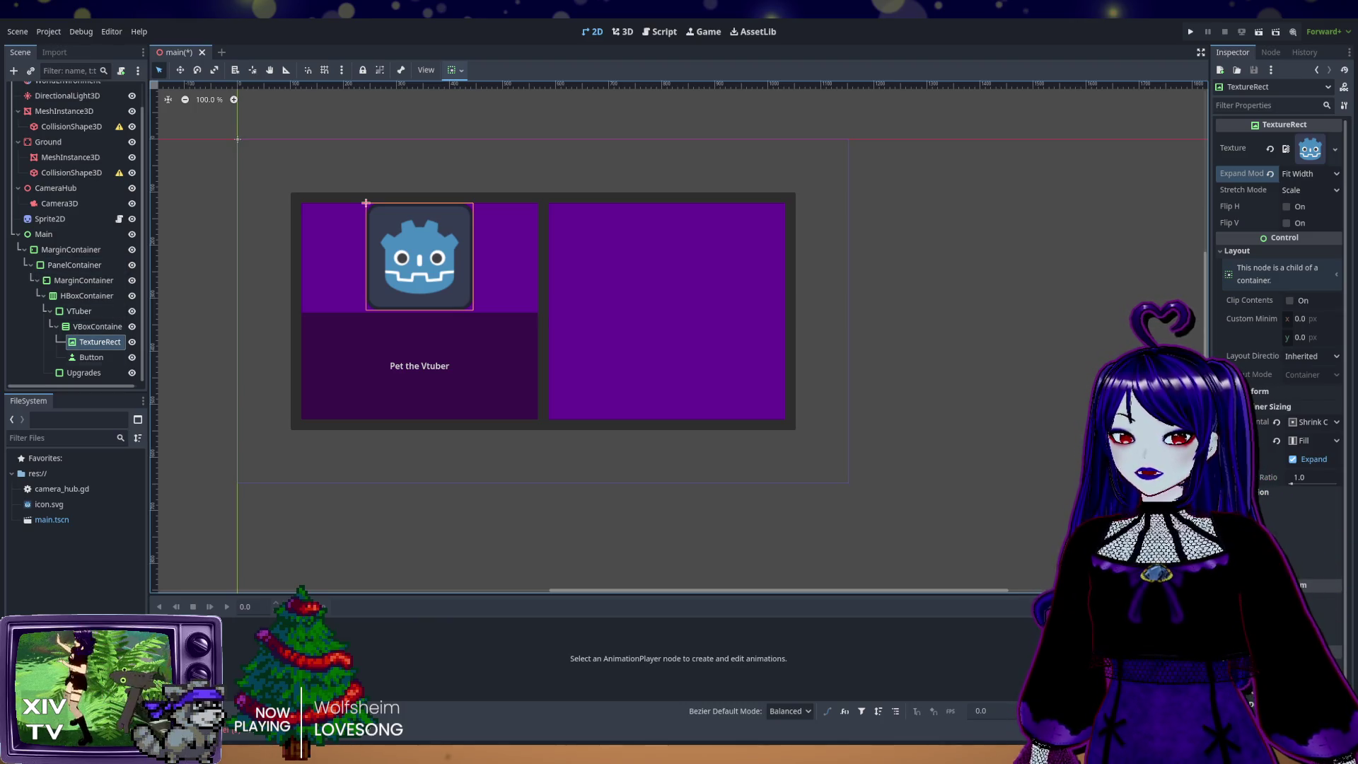
Step: Select the VTuber panel node in the Scene dock
left_click(80, 312)
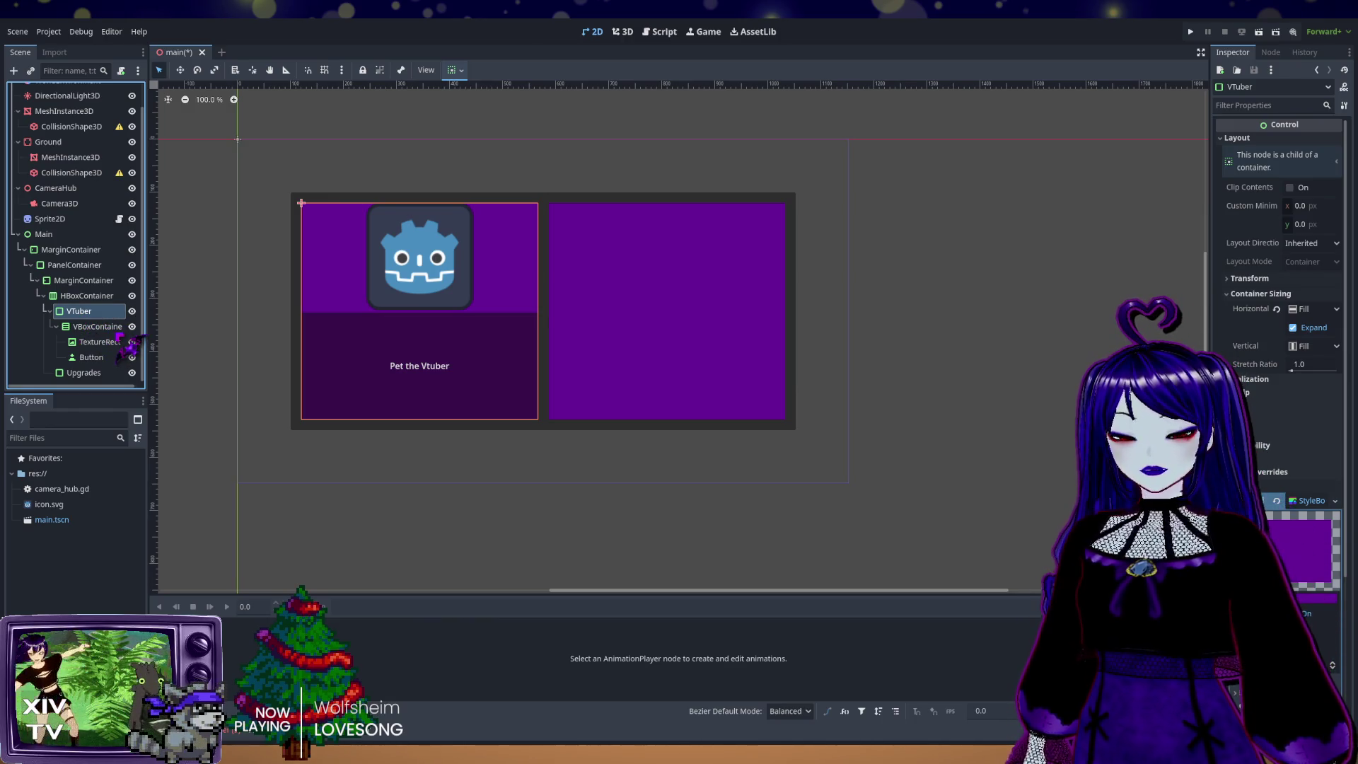
Step: Add a MarginContainer under VTuber and move the VBoxContainer into it
key("ctrl+v")
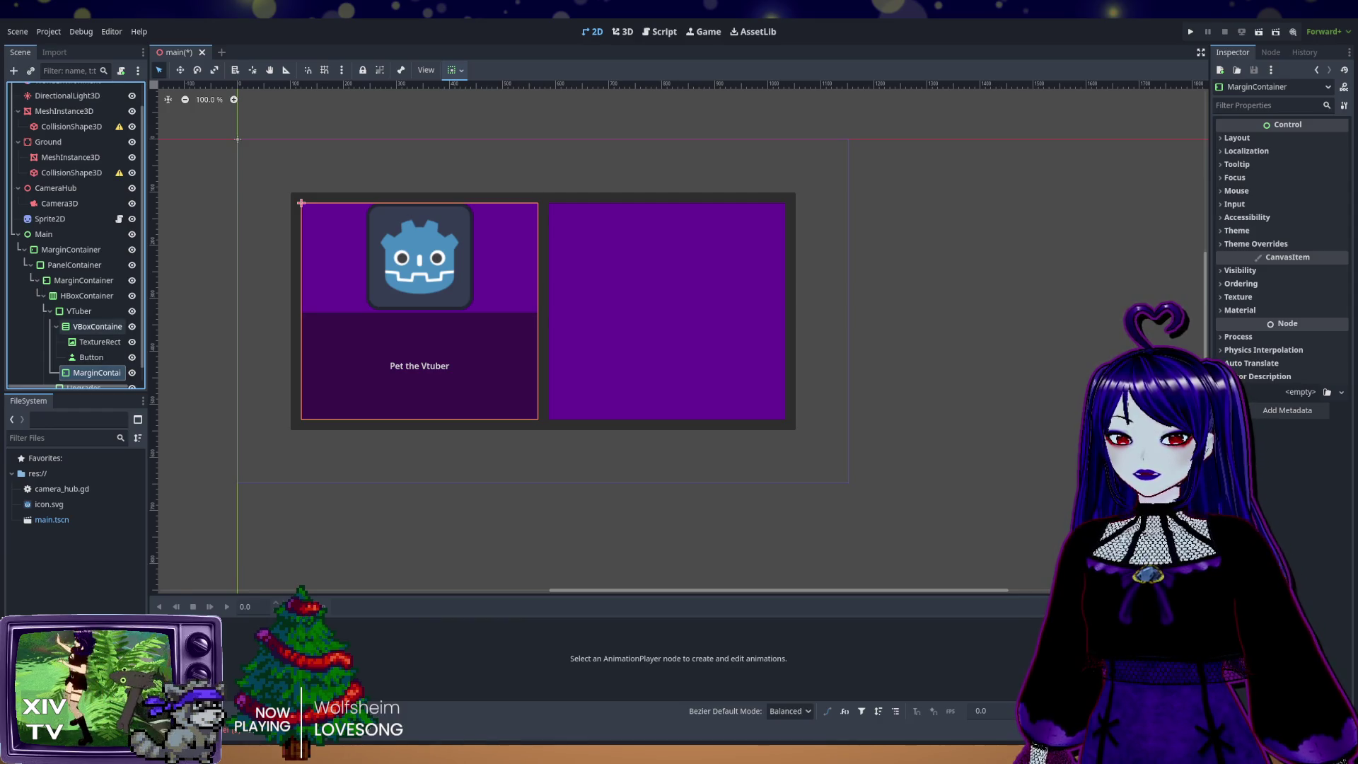
left_click_drag(97, 373, 99, 359)
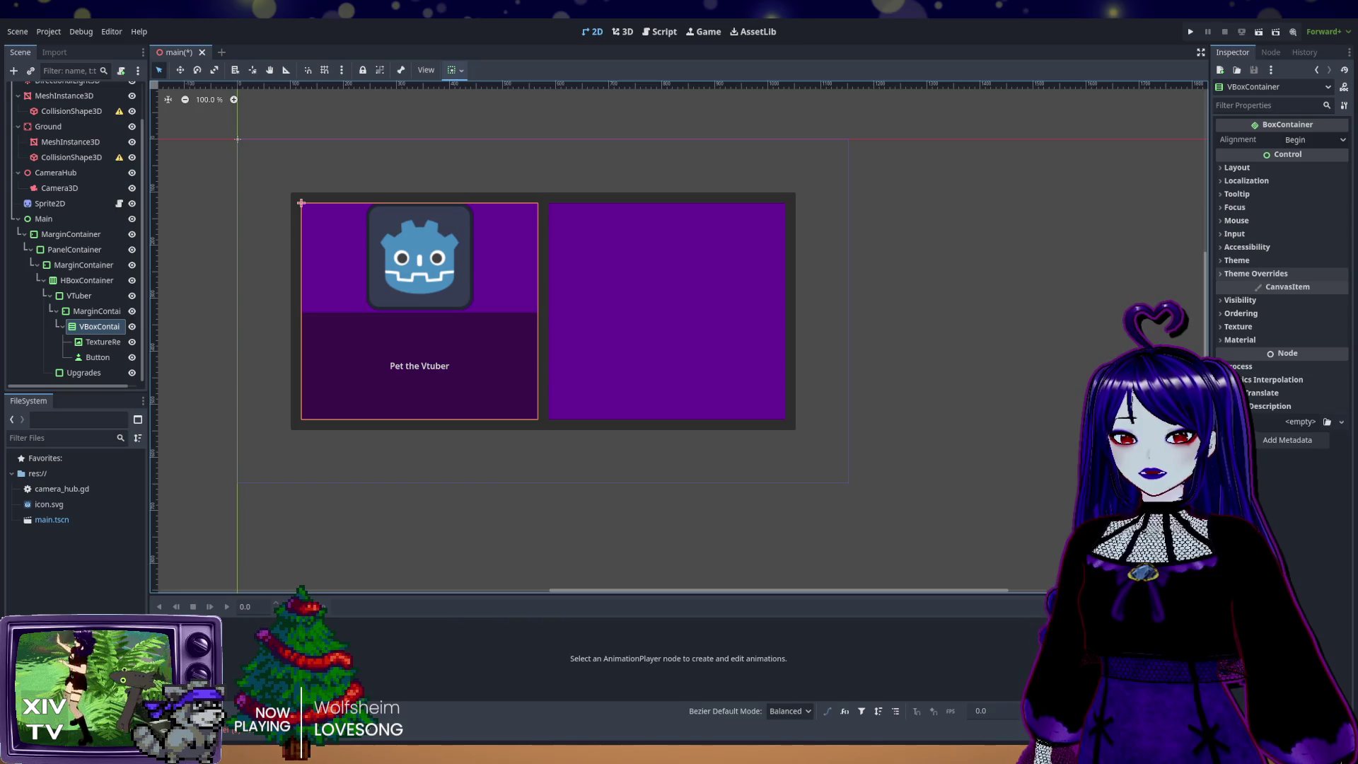
left_click(1247, 274)
left_click(1239, 289)
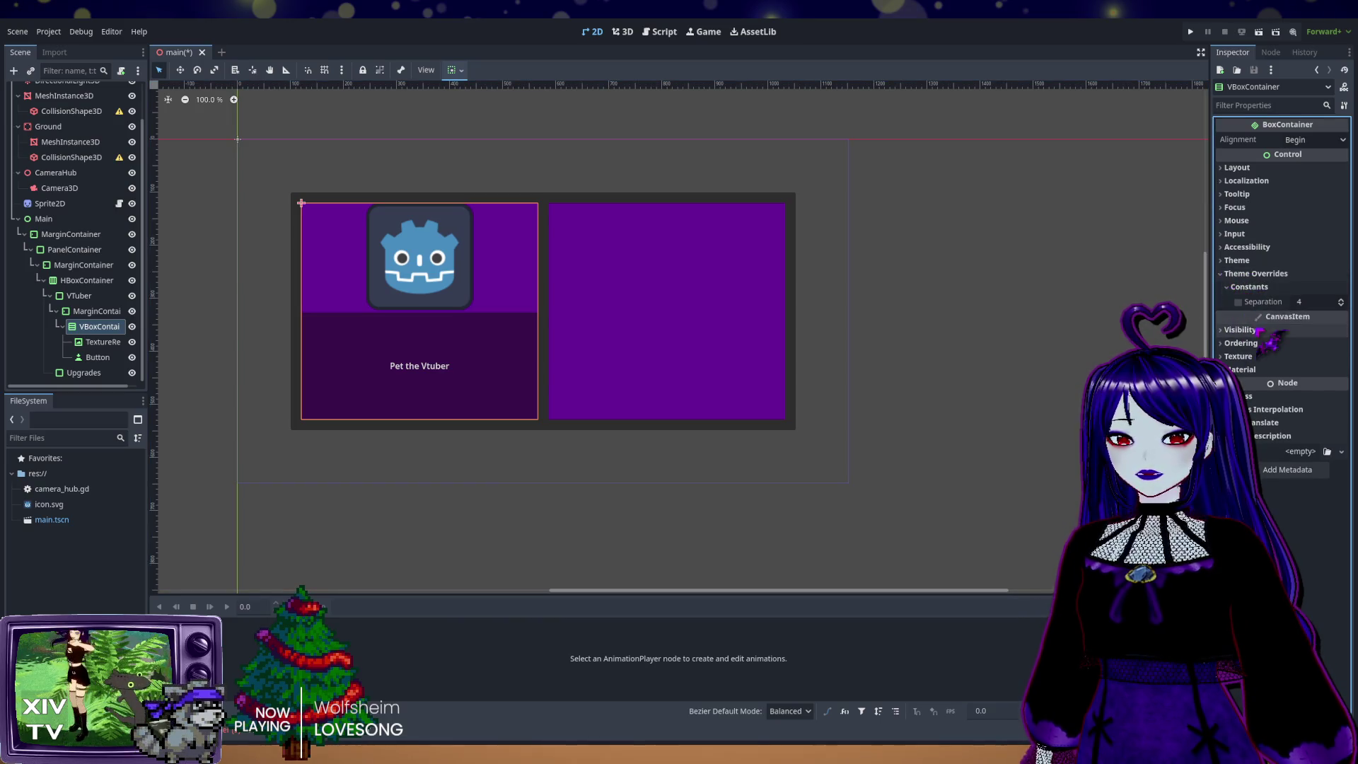
left_click(1299, 302)
type("20")
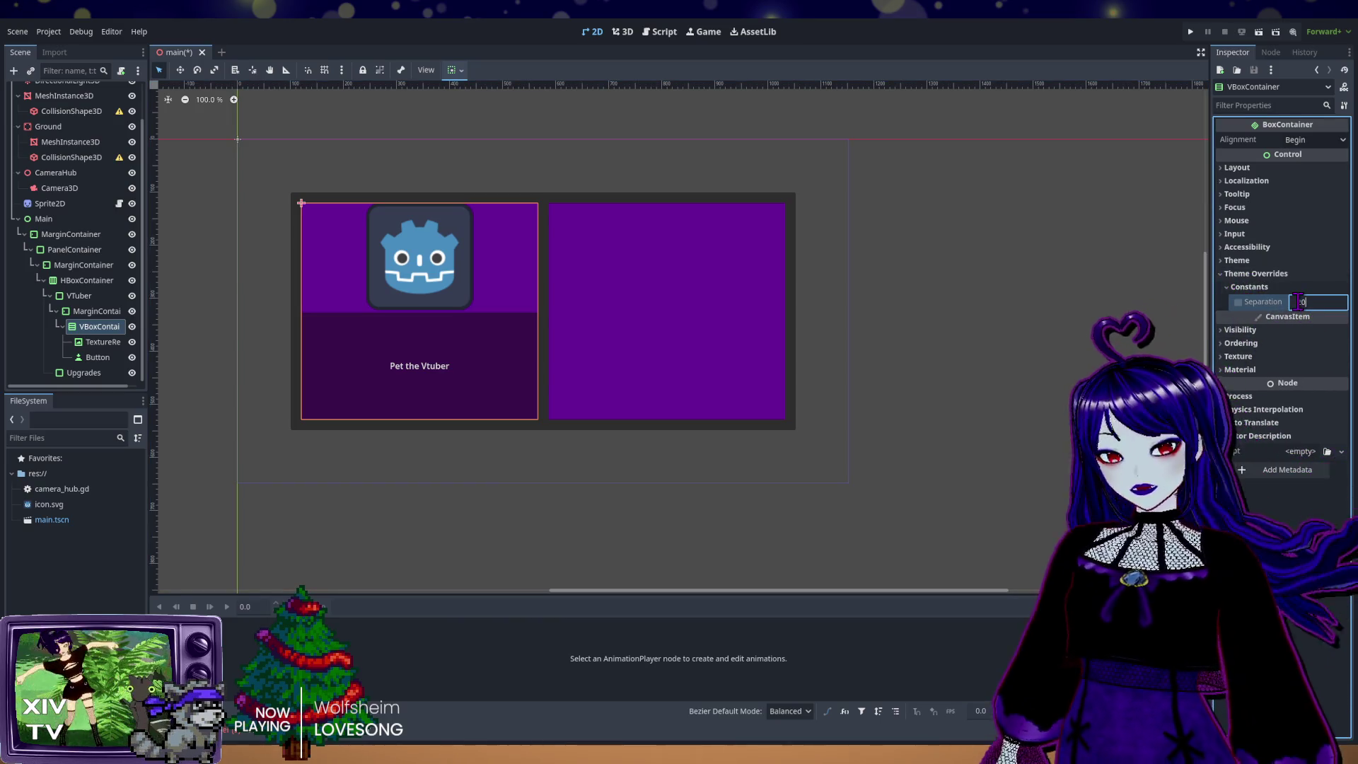
key("Return")
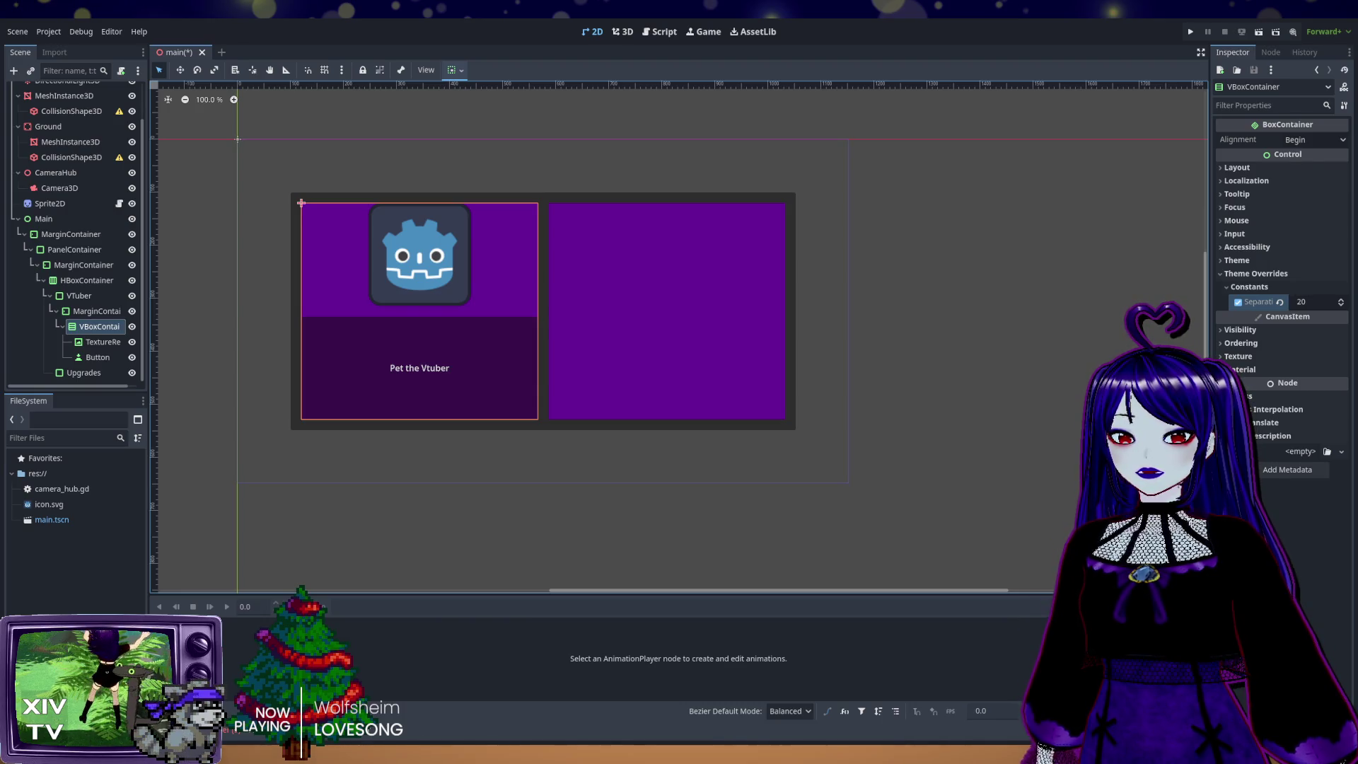
left_click(1280, 302)
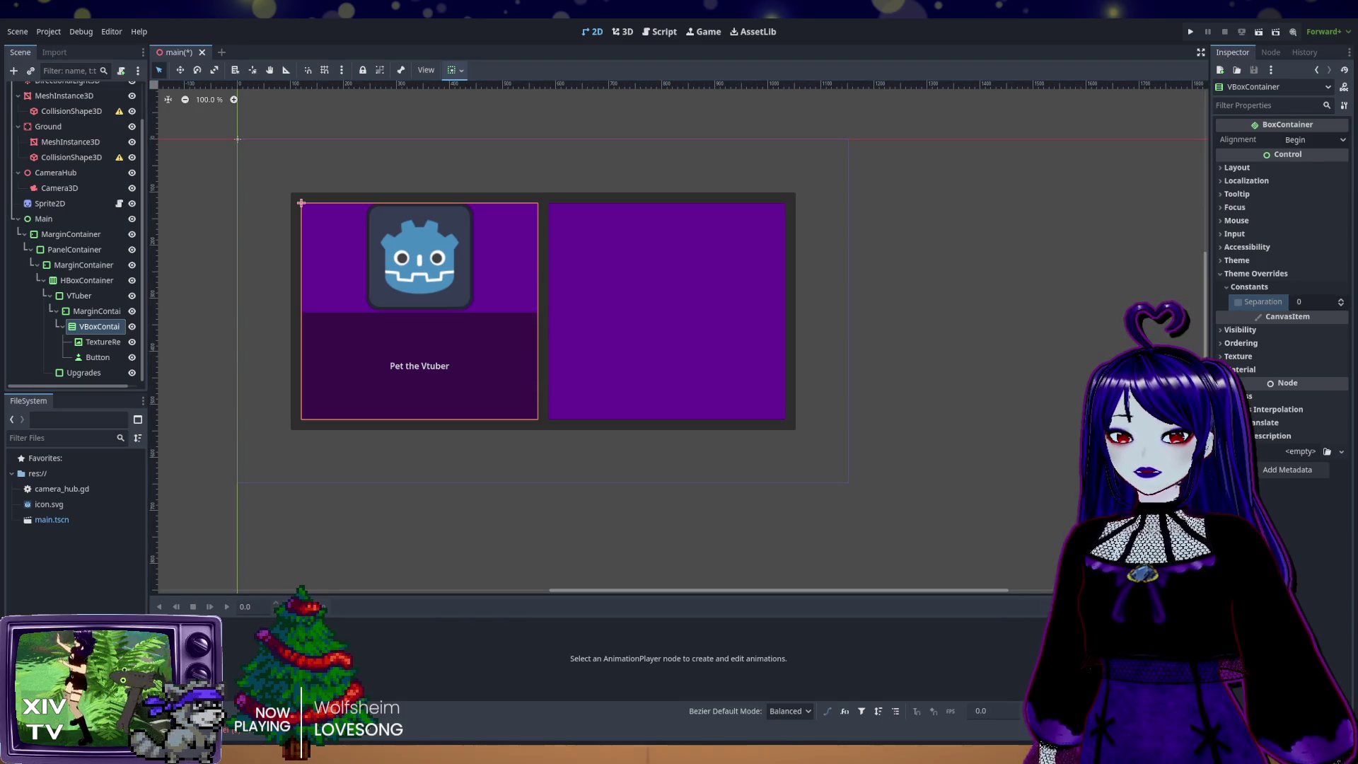
Step: Select VTuber's MarginContainer and expand its Theme Overrides margin constants
left_click(94, 312)
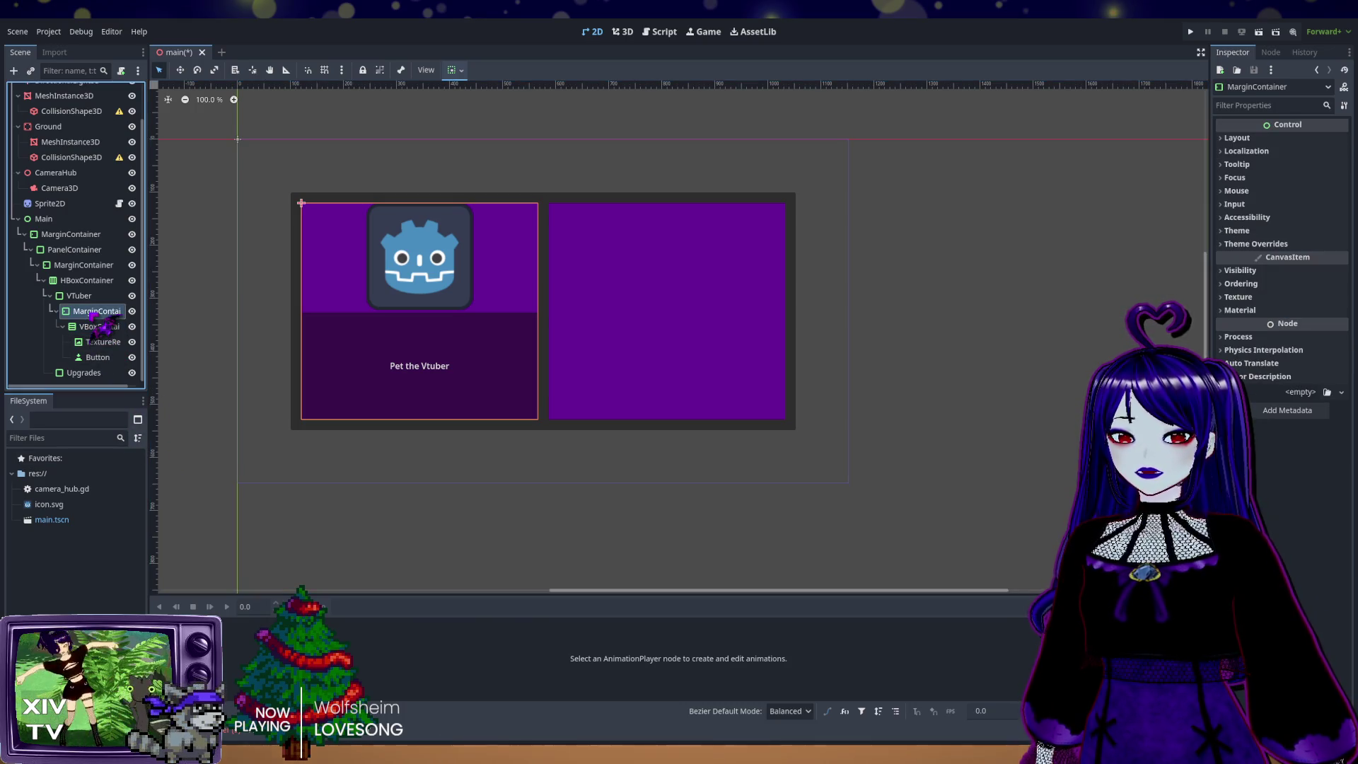
left_click(1249, 243)
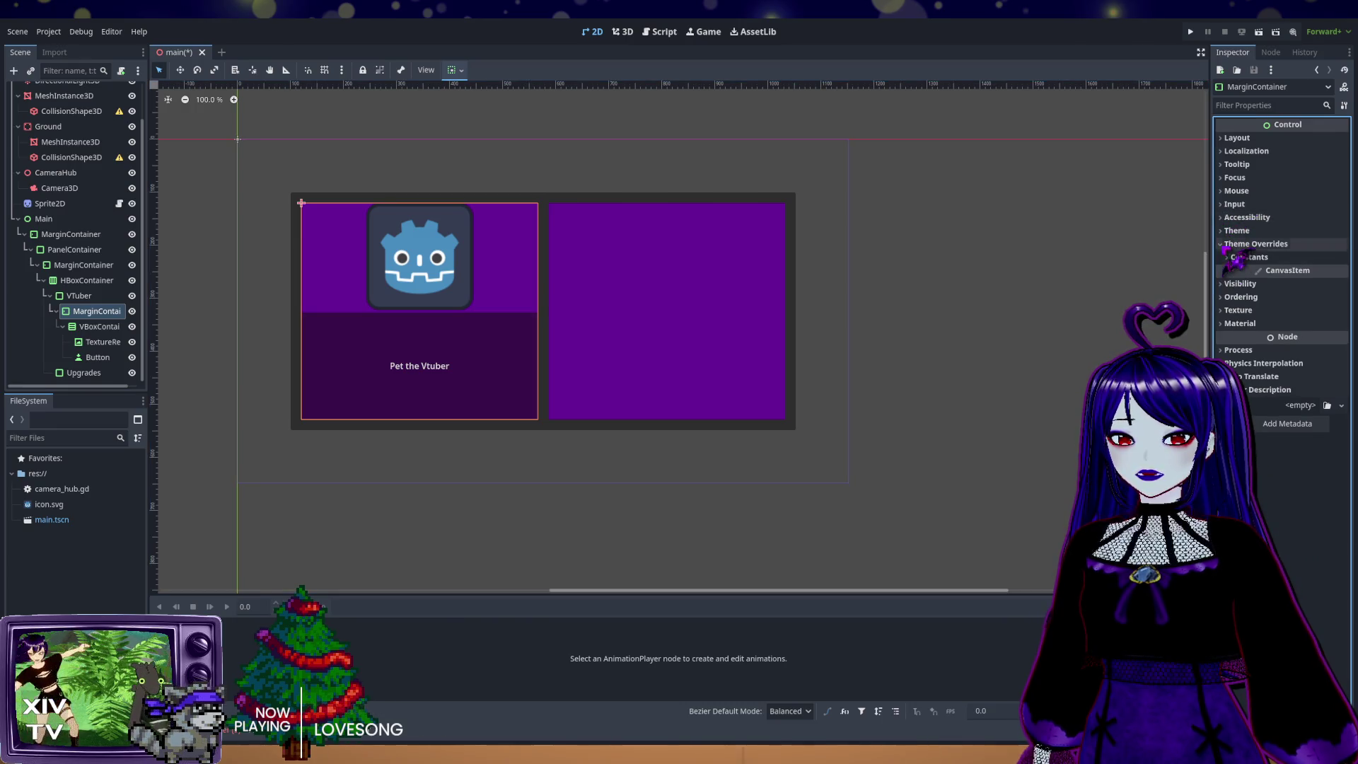
left_click(1247, 257)
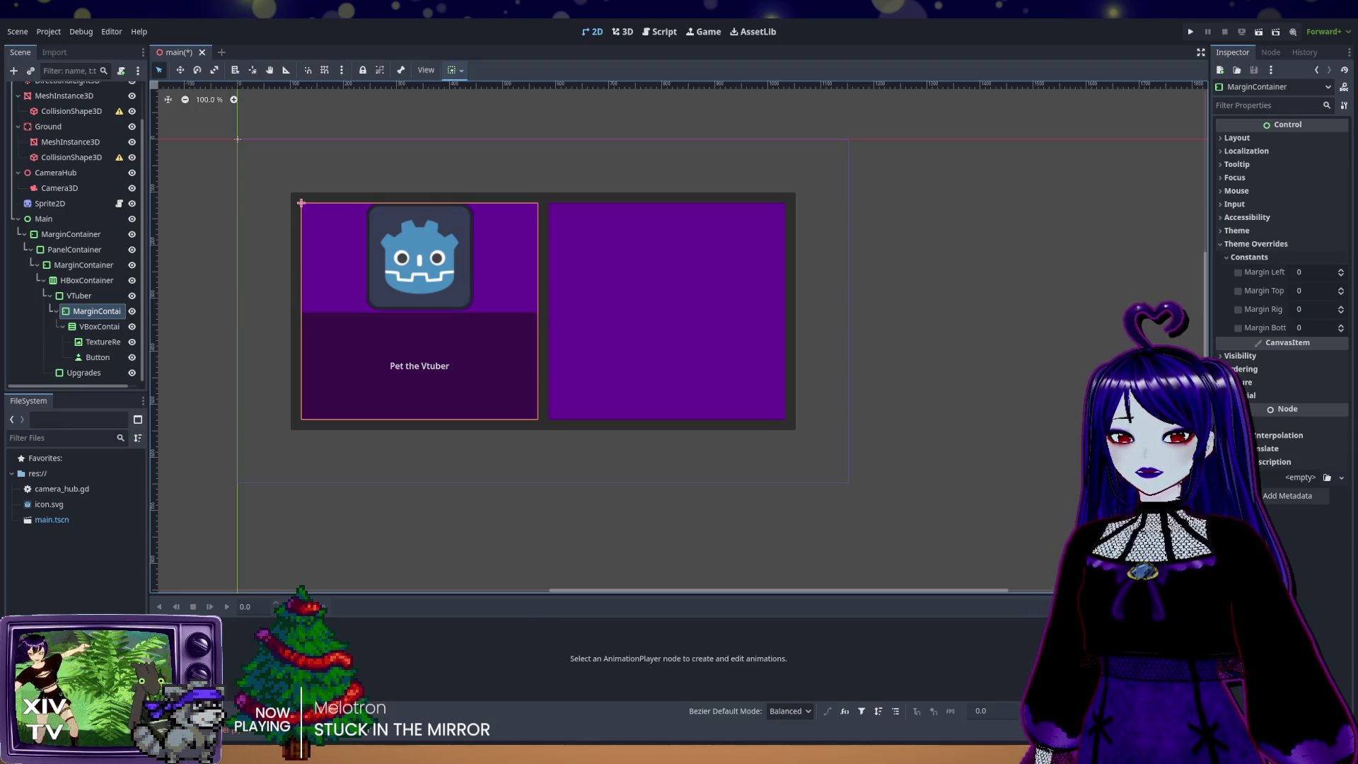
Step: Set Margin Left, Top, Right and Bottom overrides to 20
left_click(1317, 272)
type("10")
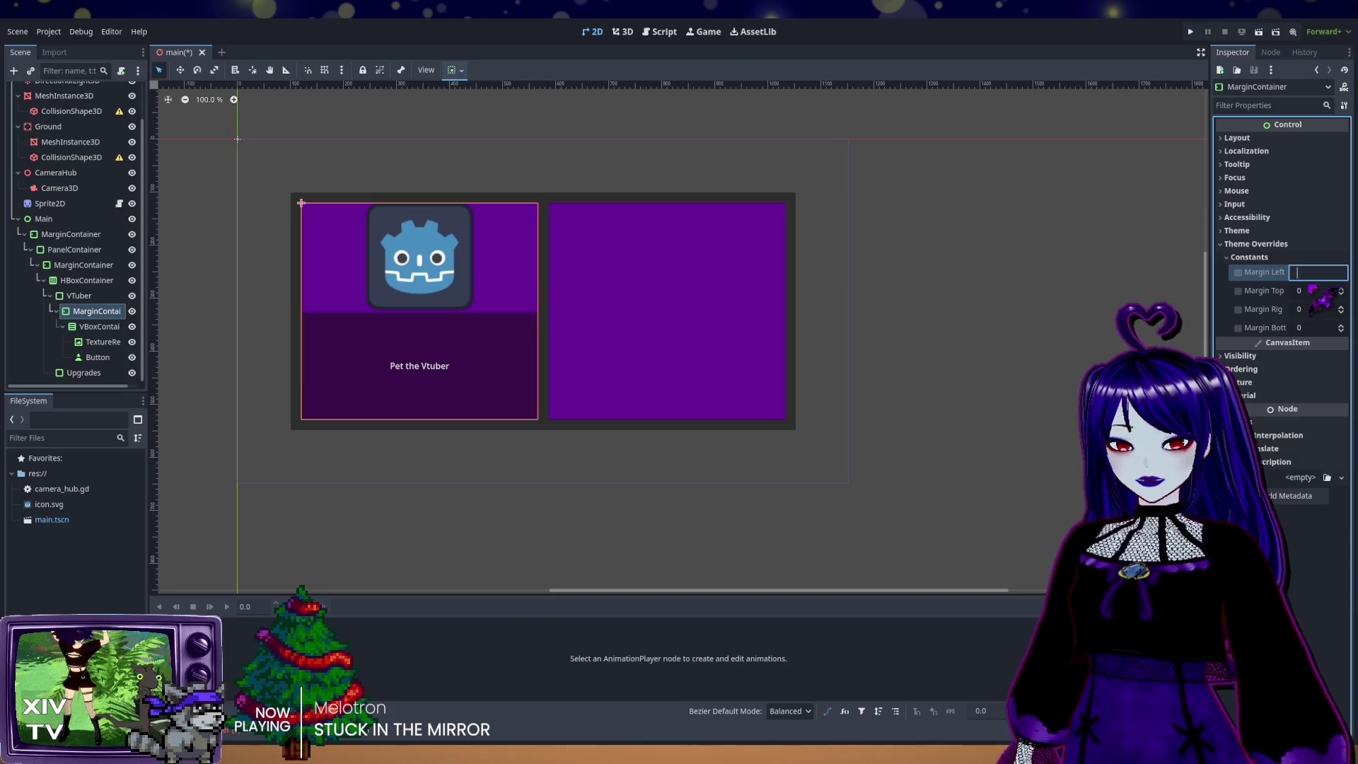
type("20")
key("Return")
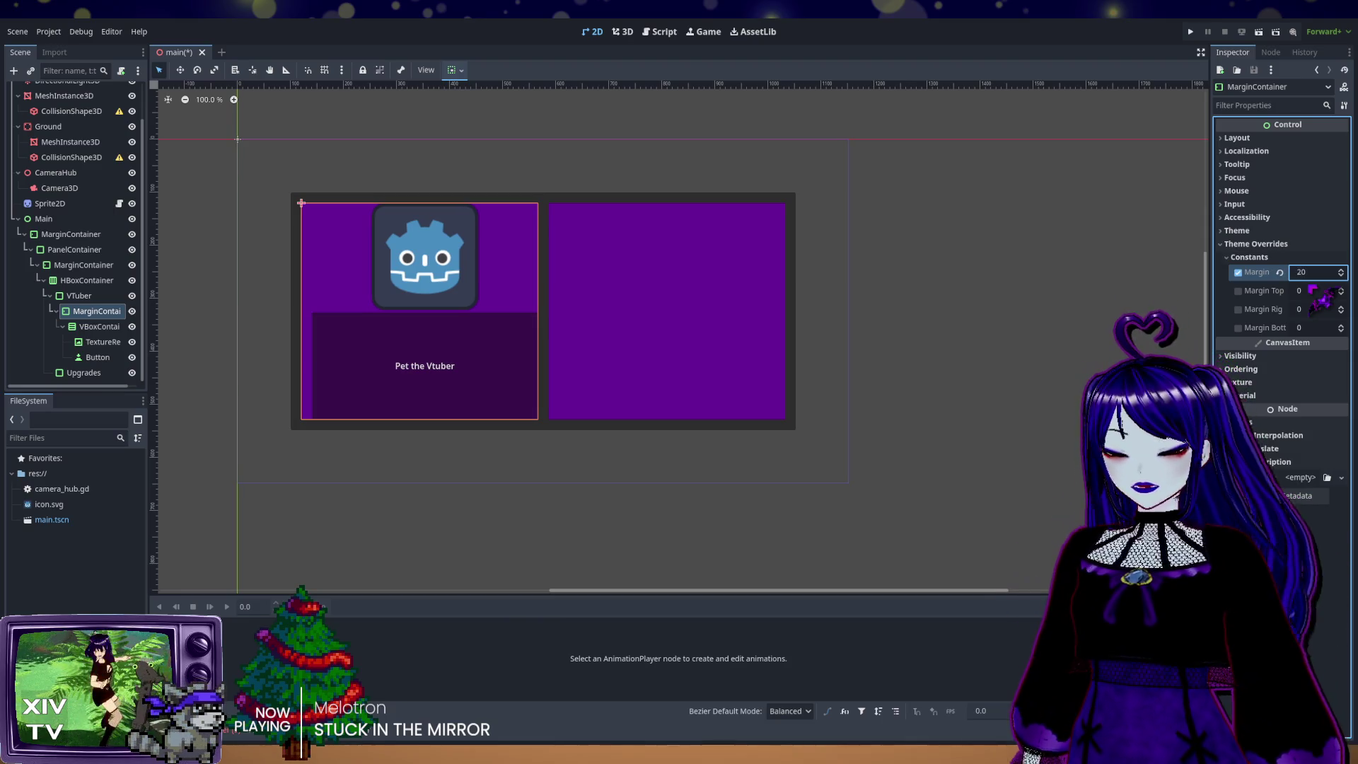
left_click(1317, 291)
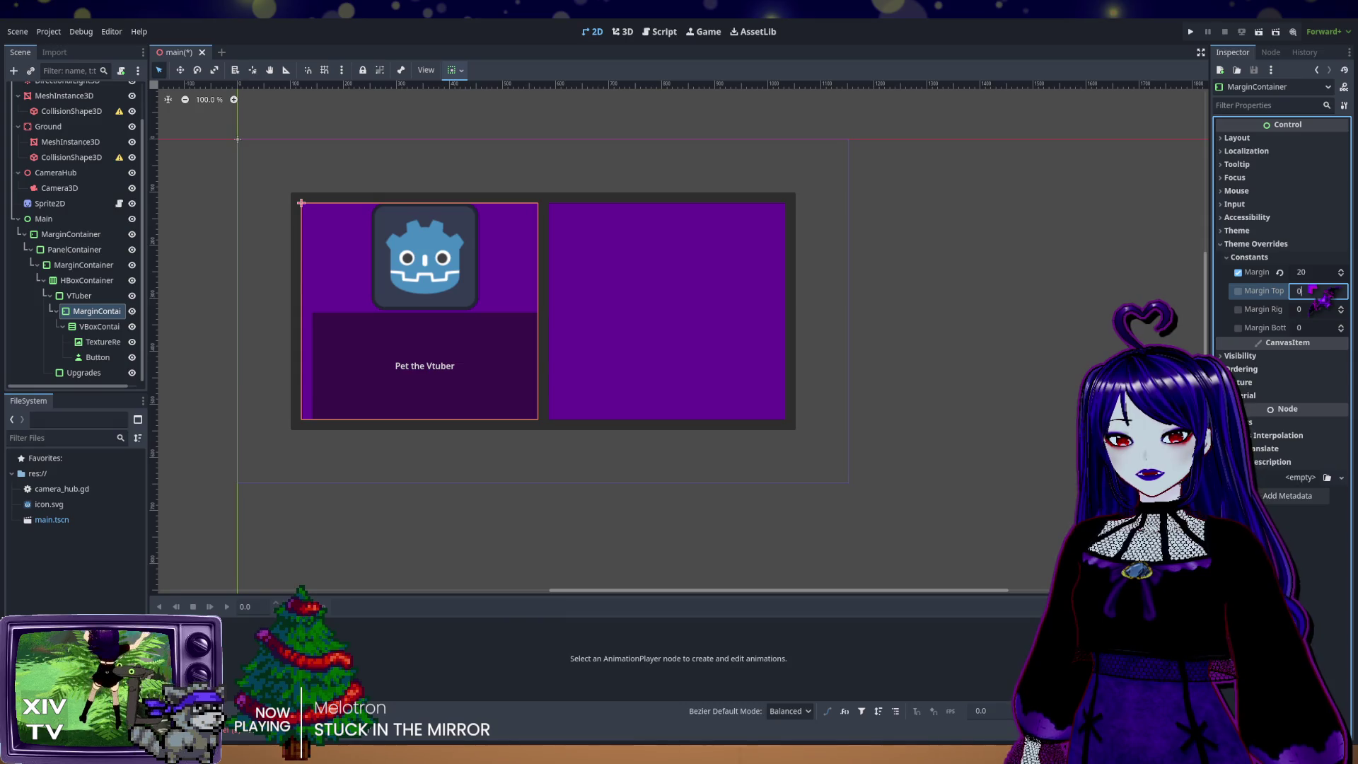
type("20")
key("Return")
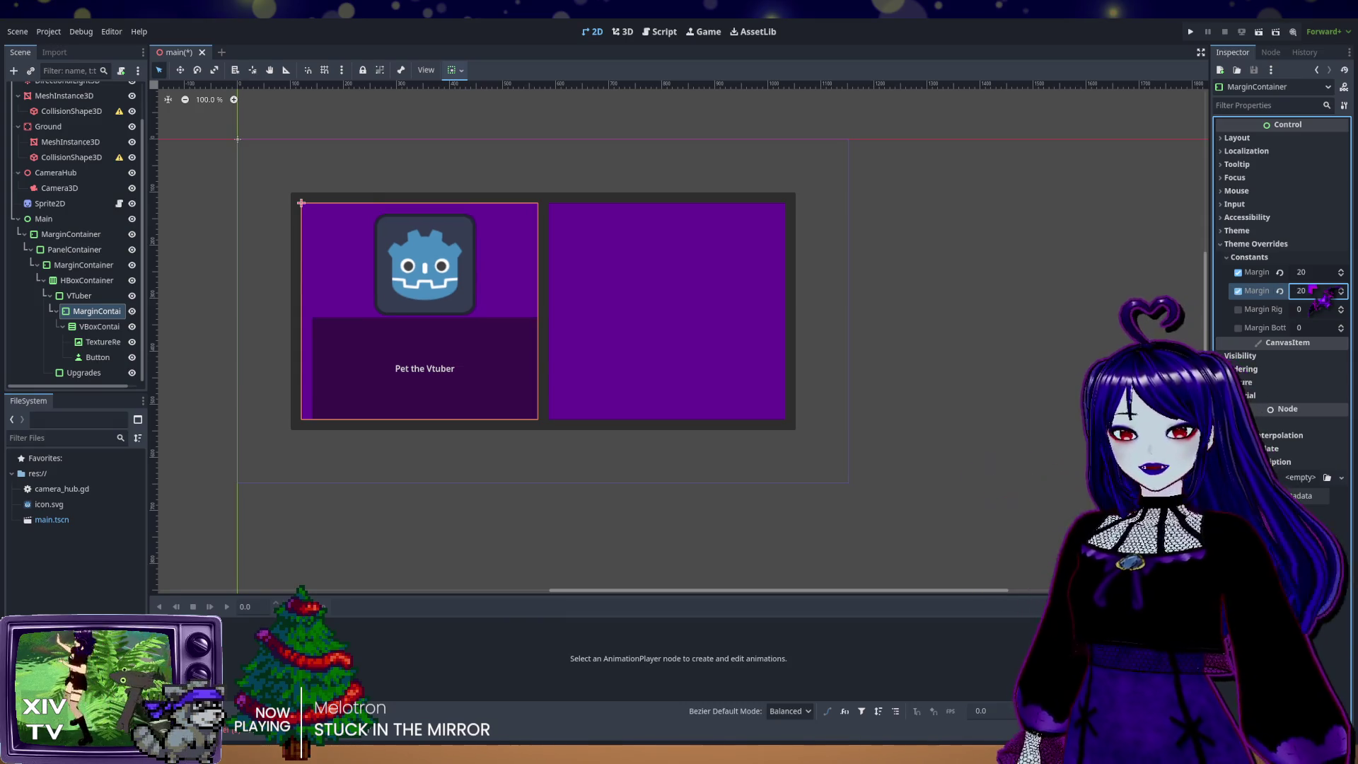
left_click(1317, 310)
type("20")
key("Return")
left_click(1317, 327)
type("20")
key("Return")
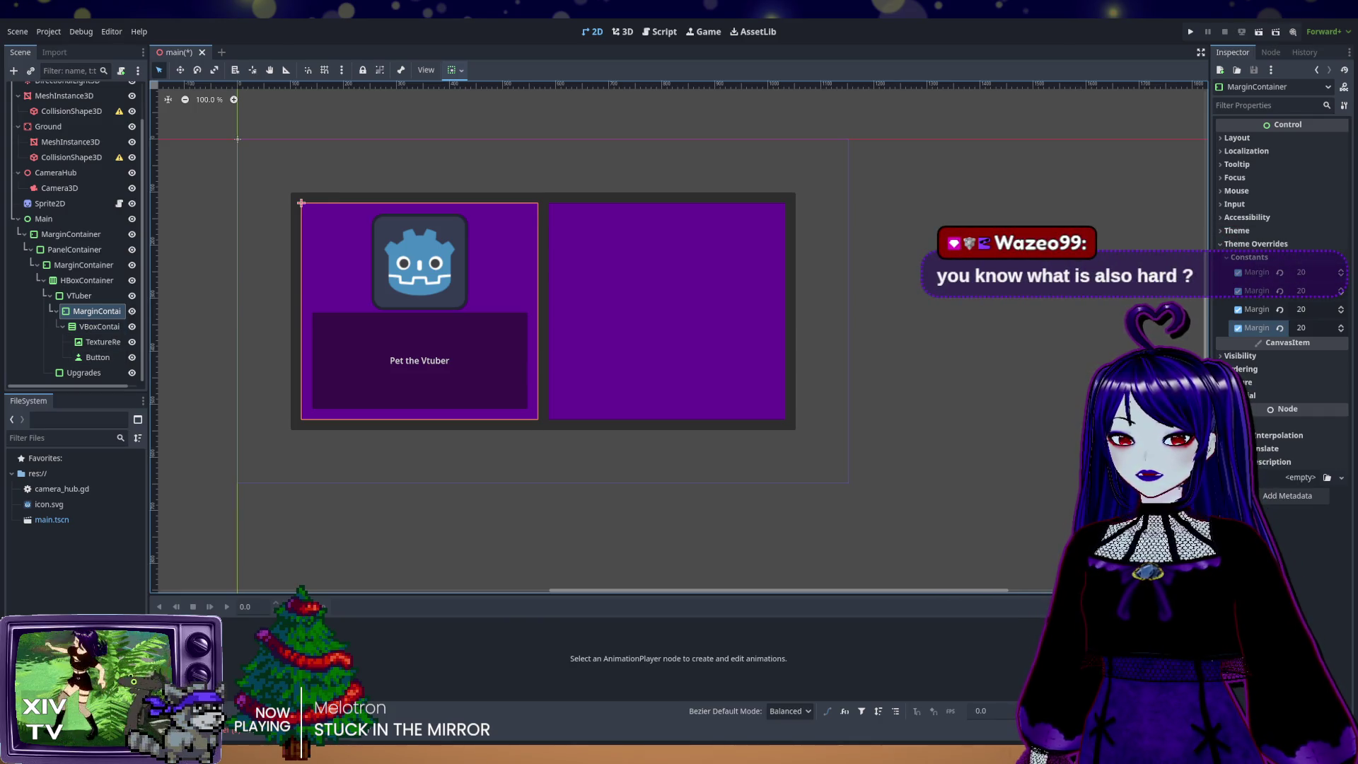
Step: Set the VBoxContainer's Separation theme override to 20
left_click(99, 326)
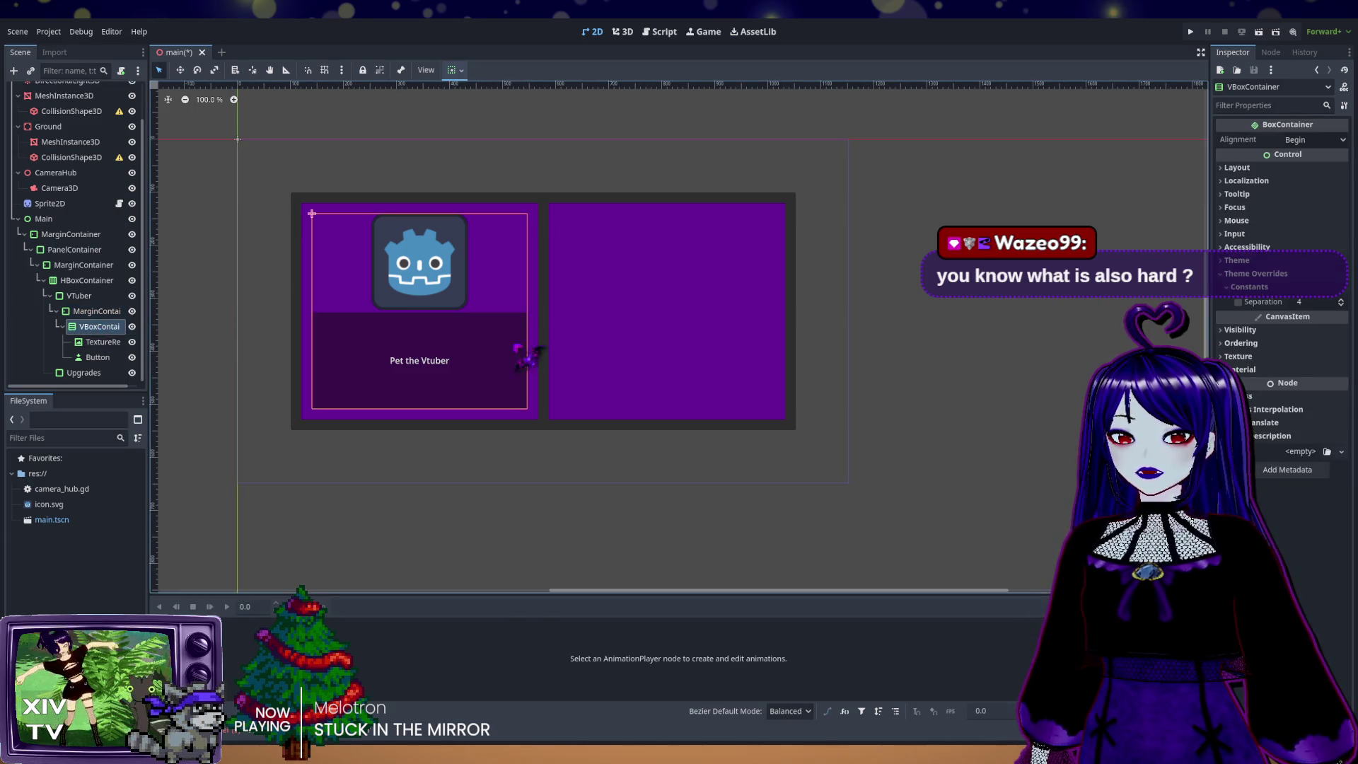
left_click(1305, 303)
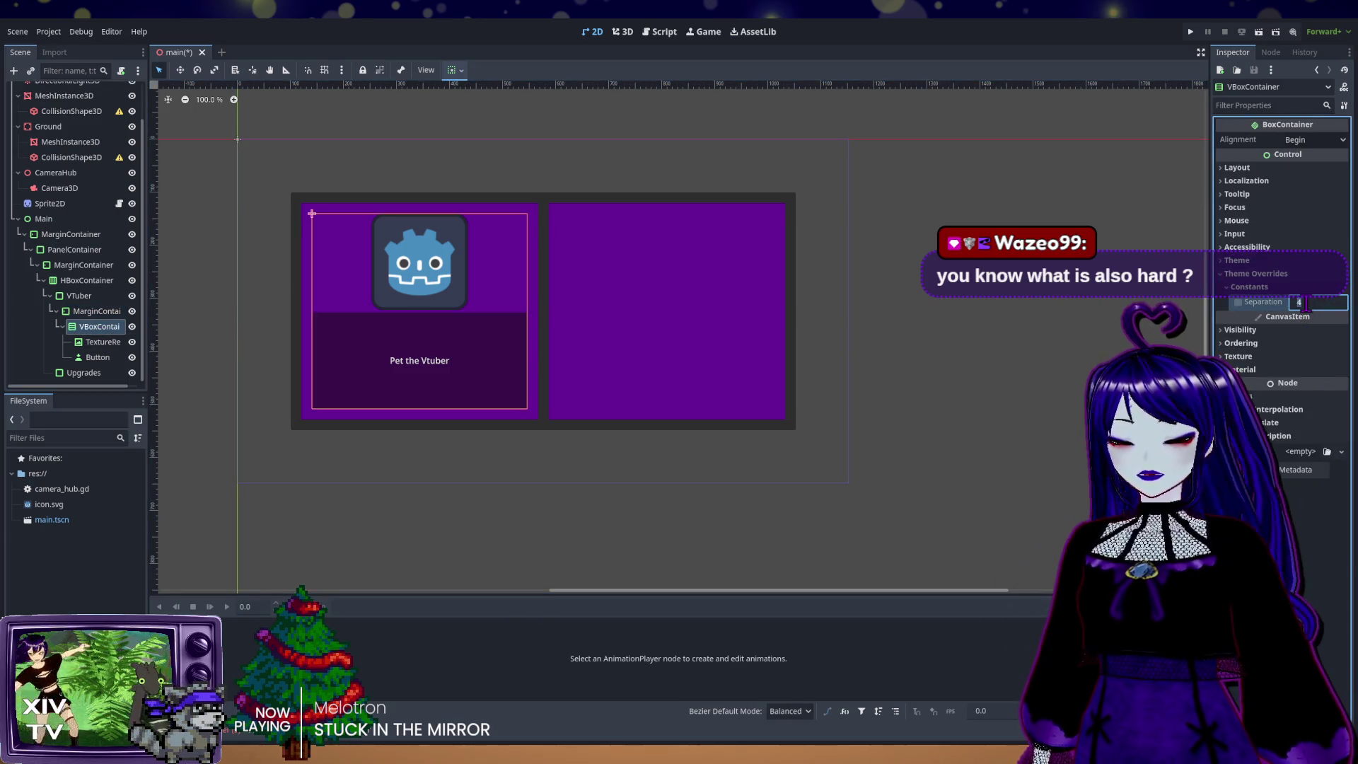
type("20")
key("Return")
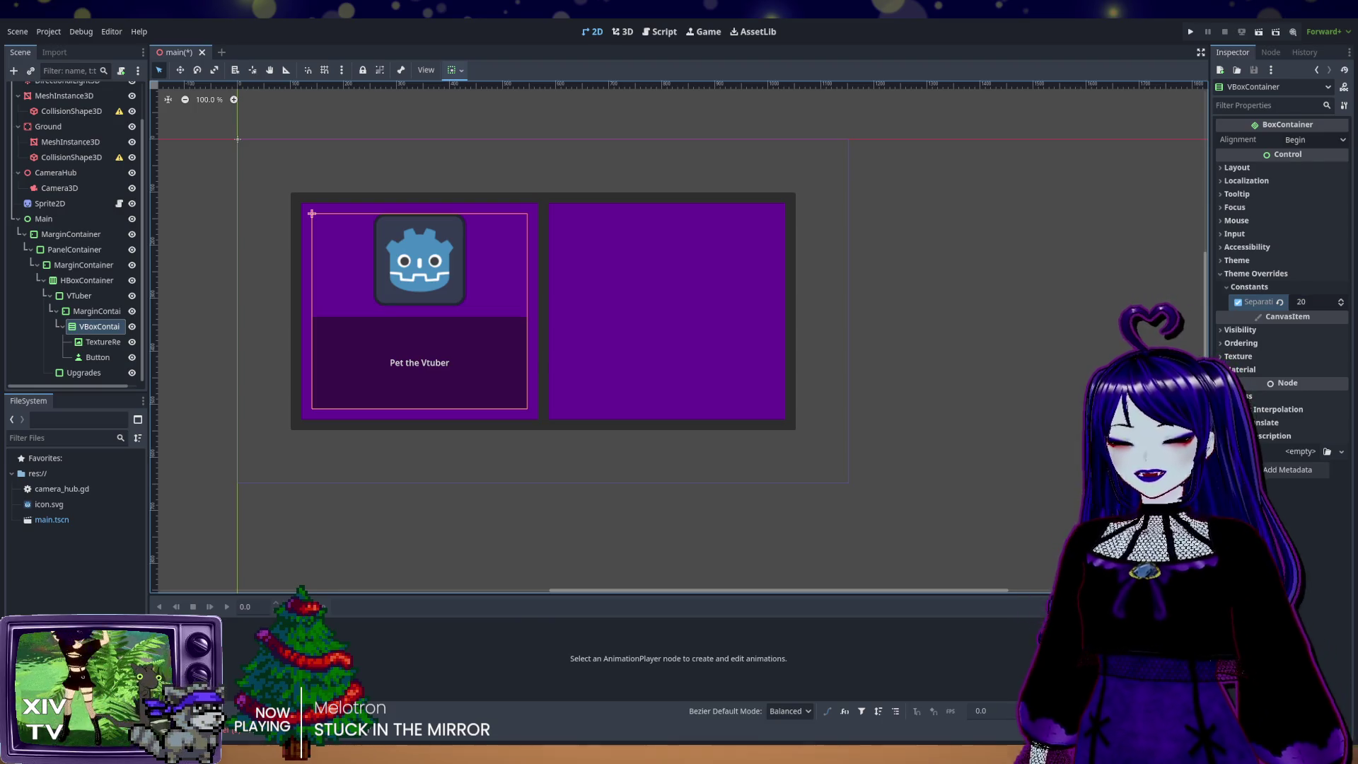
Step: Run the project with F5, stop it with F8, and return to Main's 2D layout
key("F5")
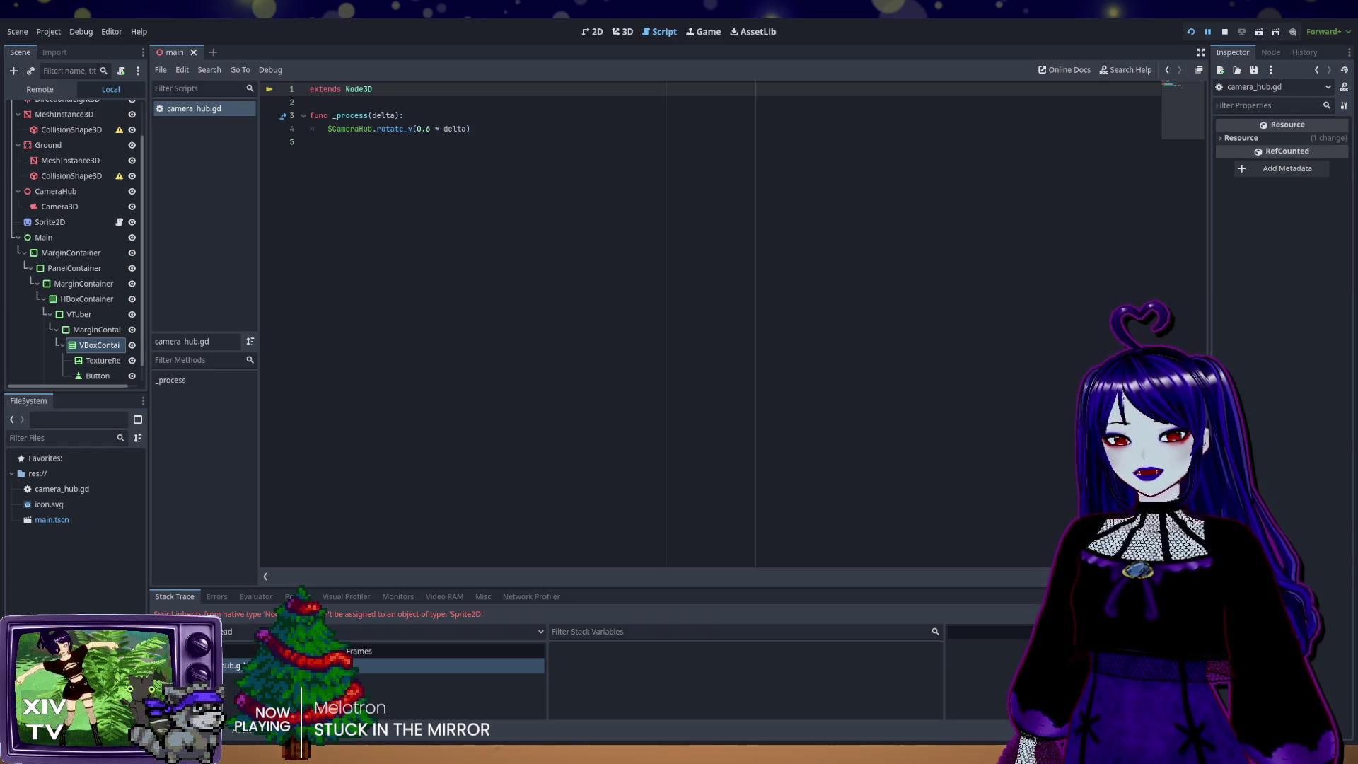
key("F8")
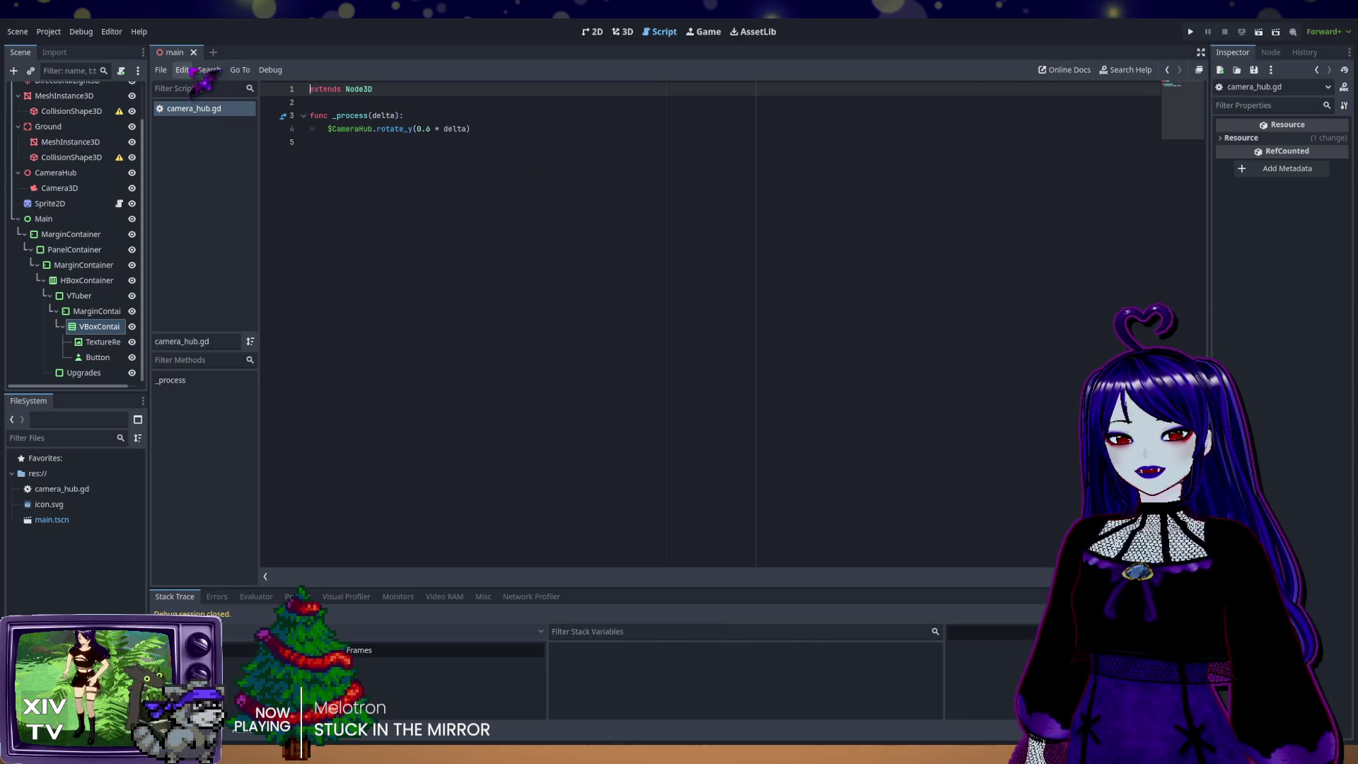
left_click(623, 32)
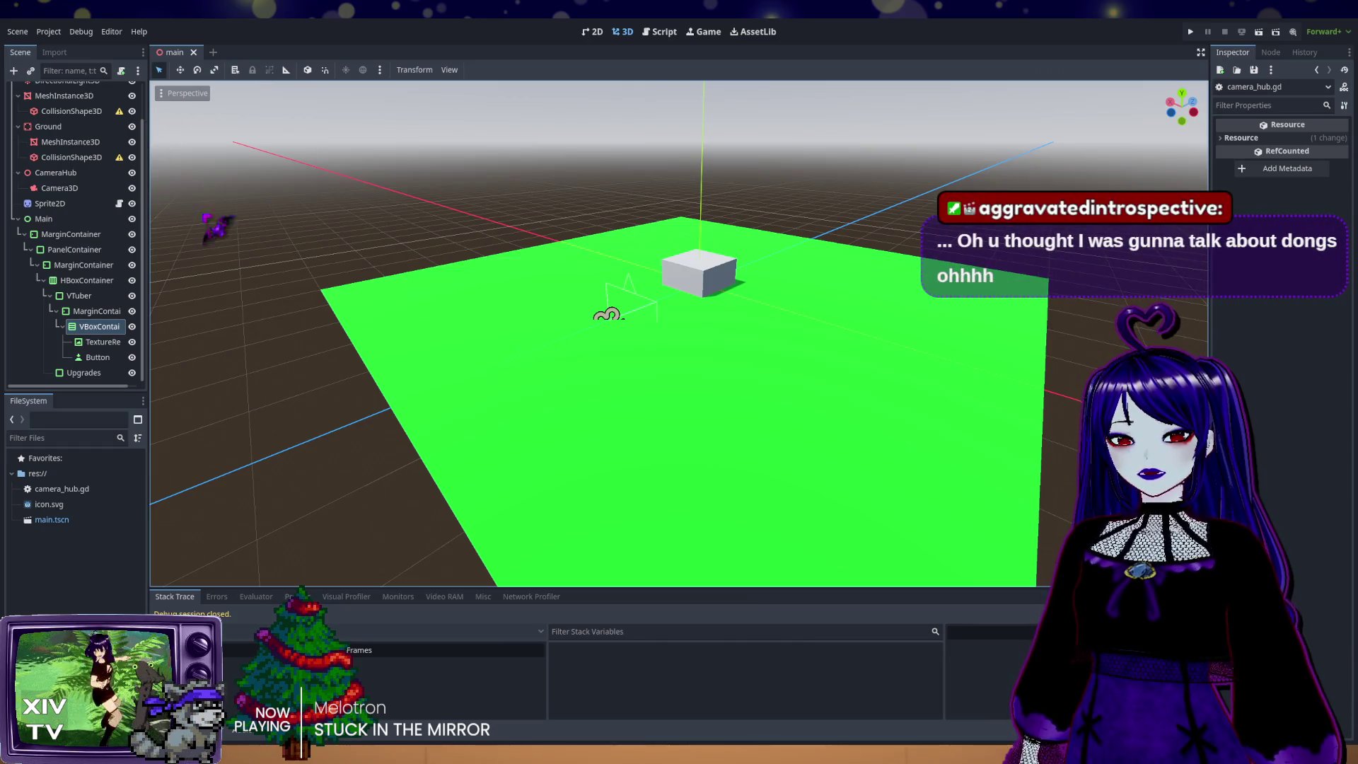
left_click(44, 219)
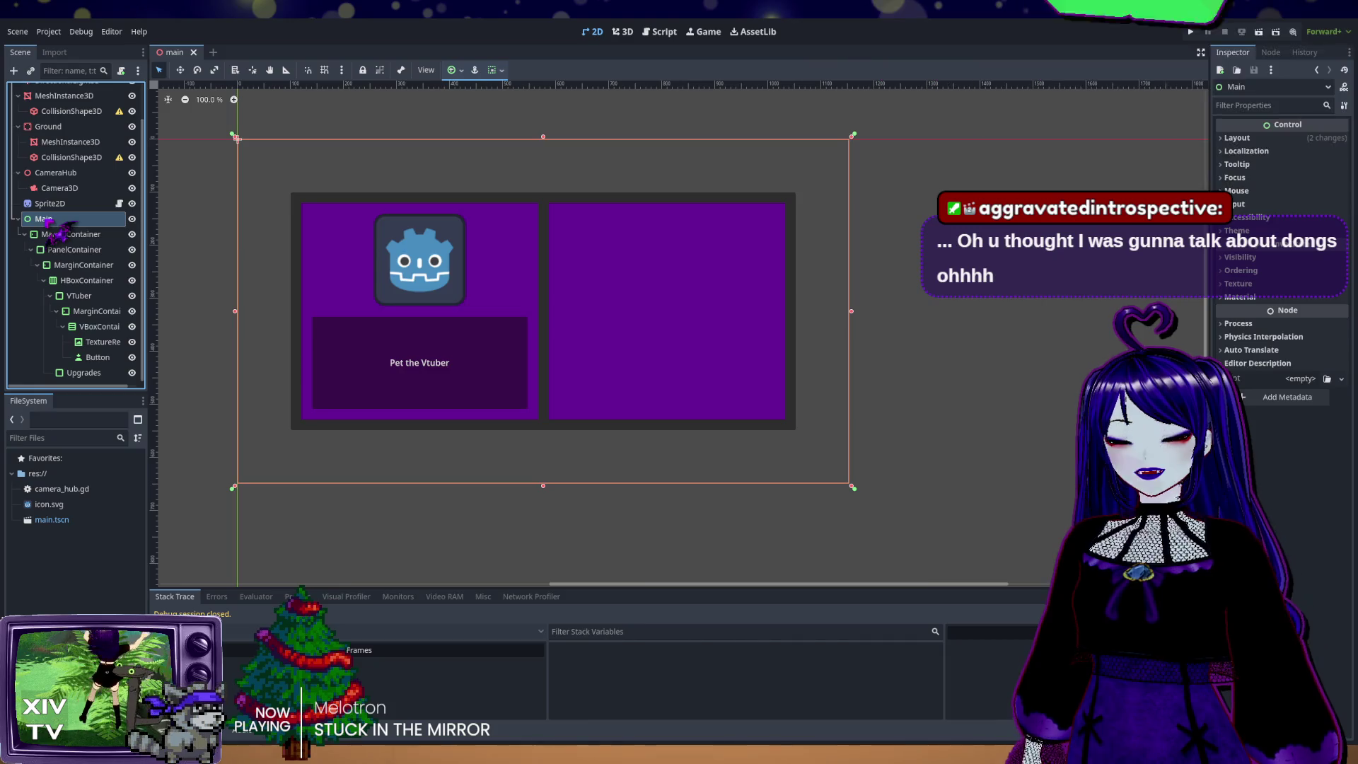
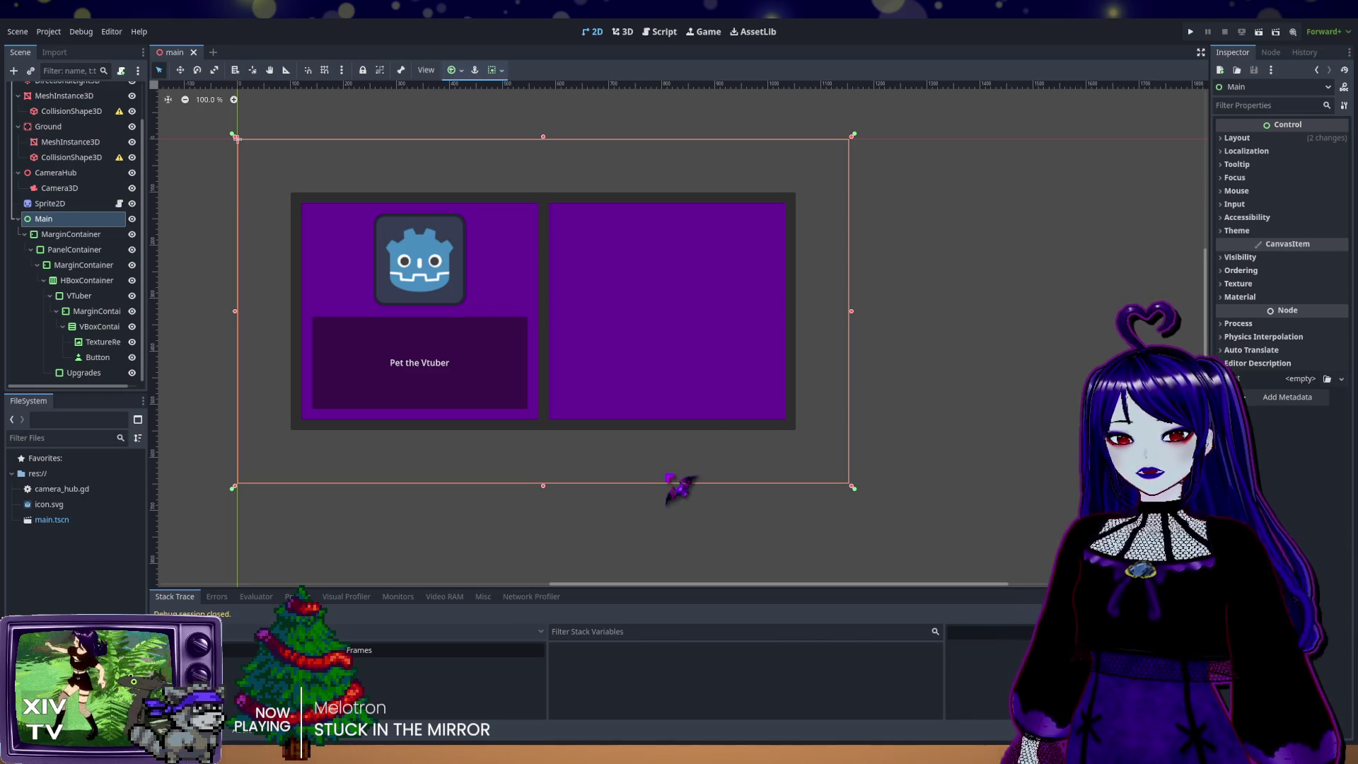
Step: Open the new button.gd script and select the default template code below its extends line
left_click(640, 492)
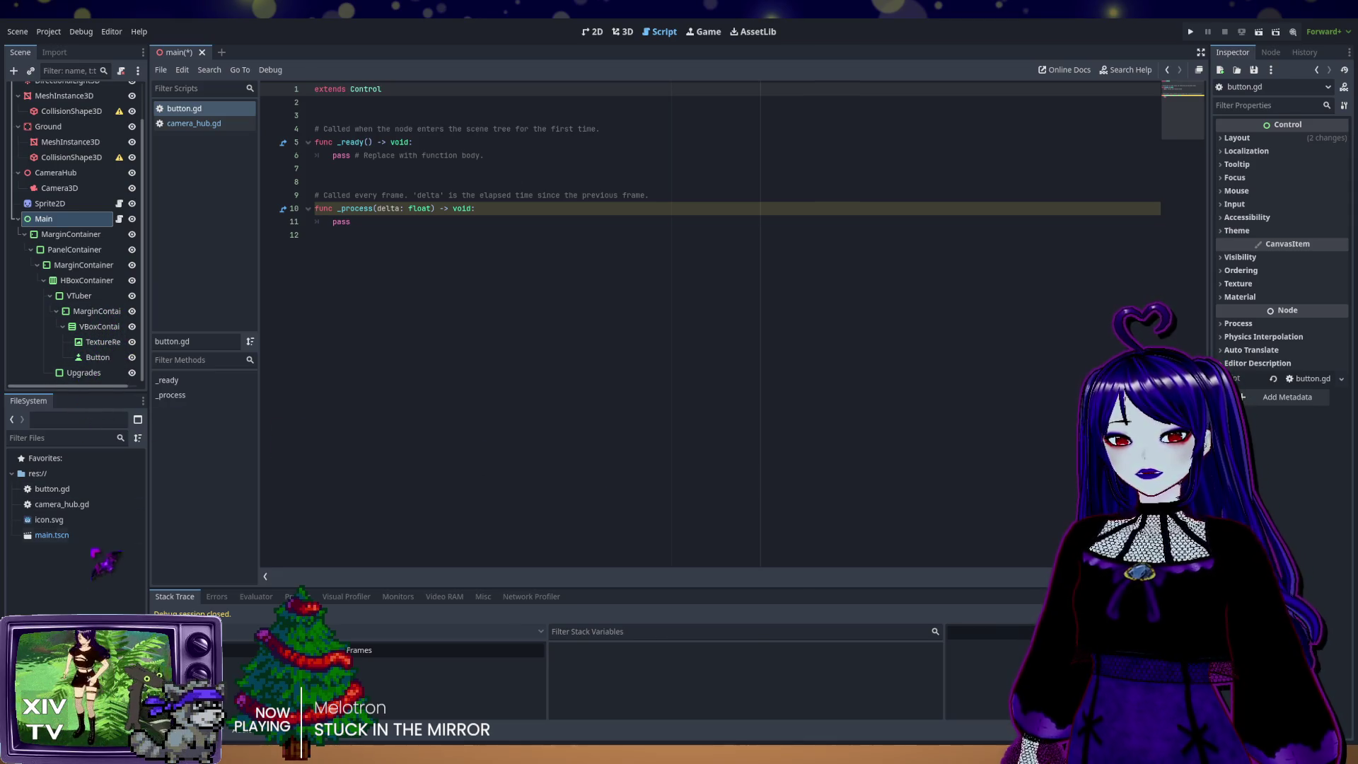
left_click(62, 494)
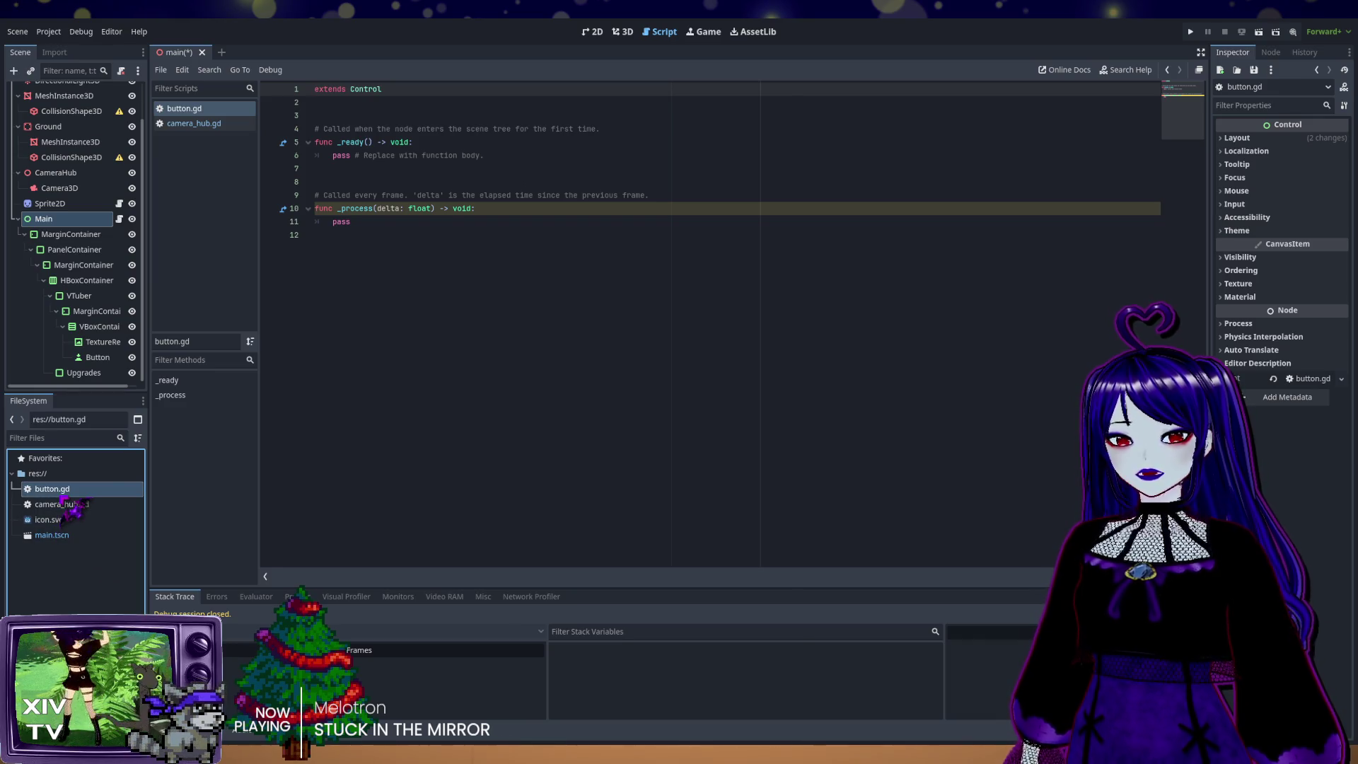
scroll(67, 282, "up", 2)
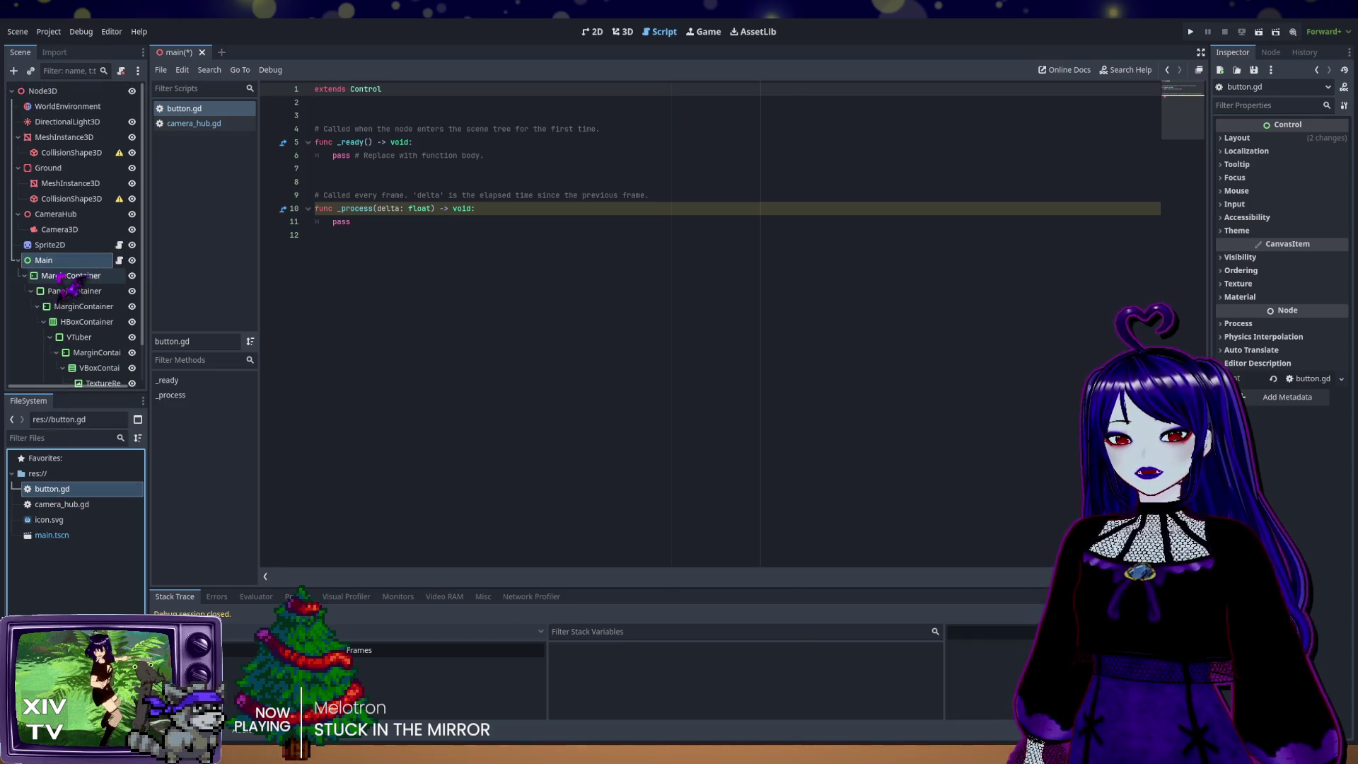
scroll(67, 283, "down", 2)
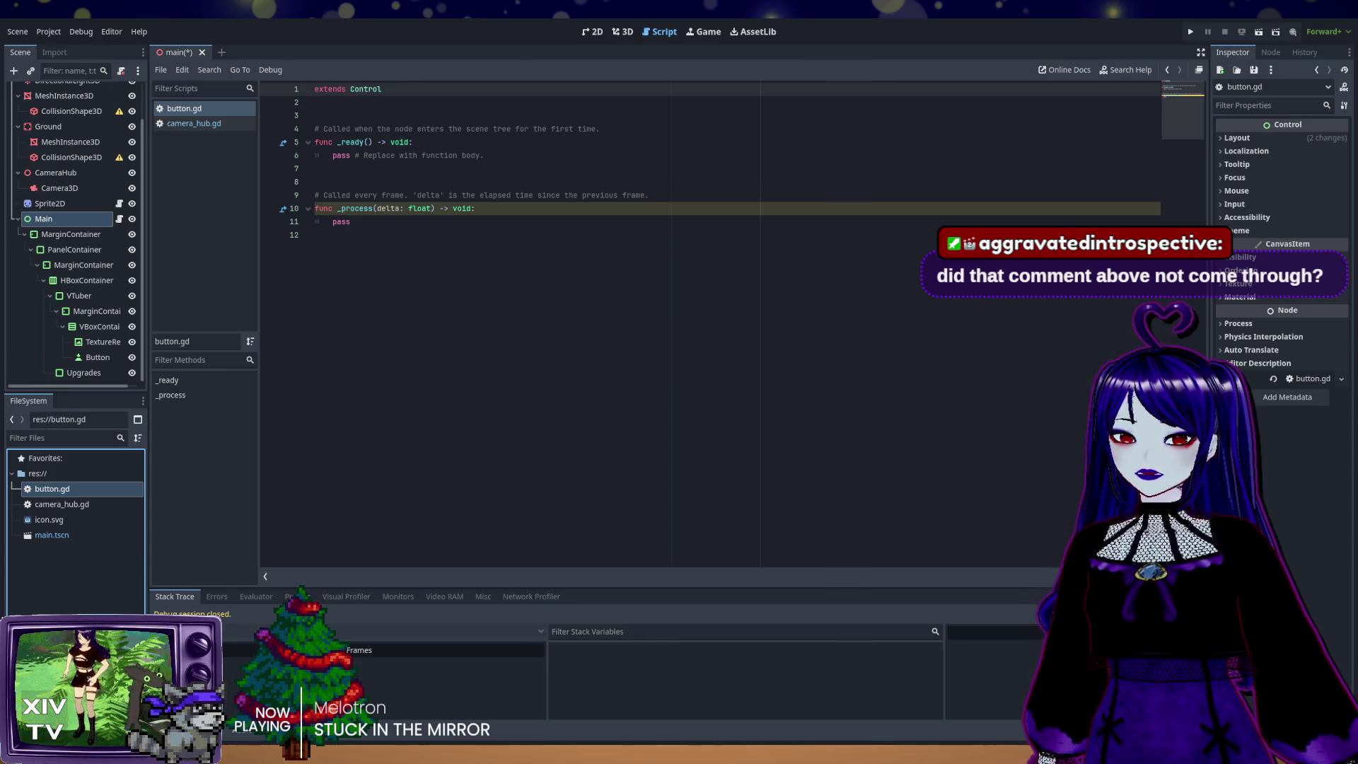
mouse_move(339, 236)
left_mouse_down()
mouse_move(315, 205)
mouse_move(301, 117)
left_mouse_up()
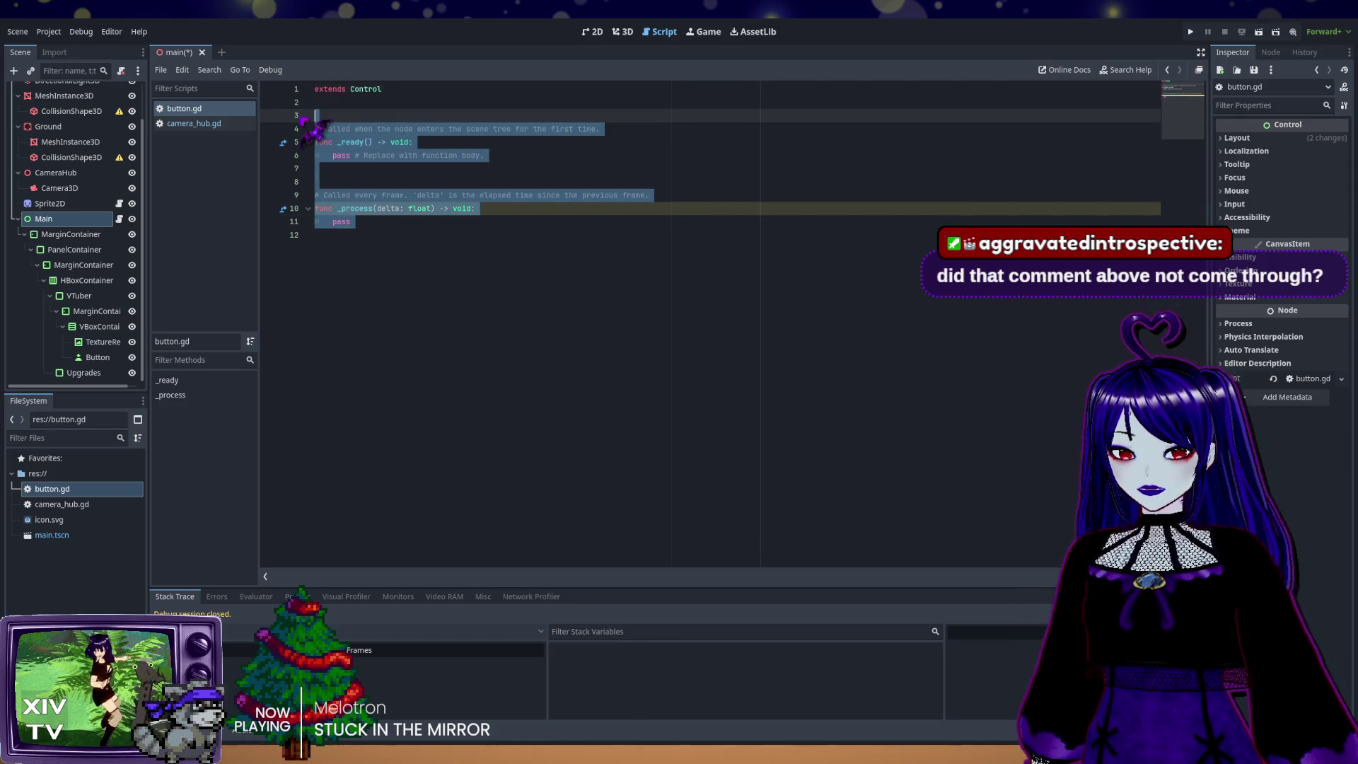
Step: Delete the _ready and _process template, leaving only extends Control, and bring up the Button's signals
key("BackSpace")
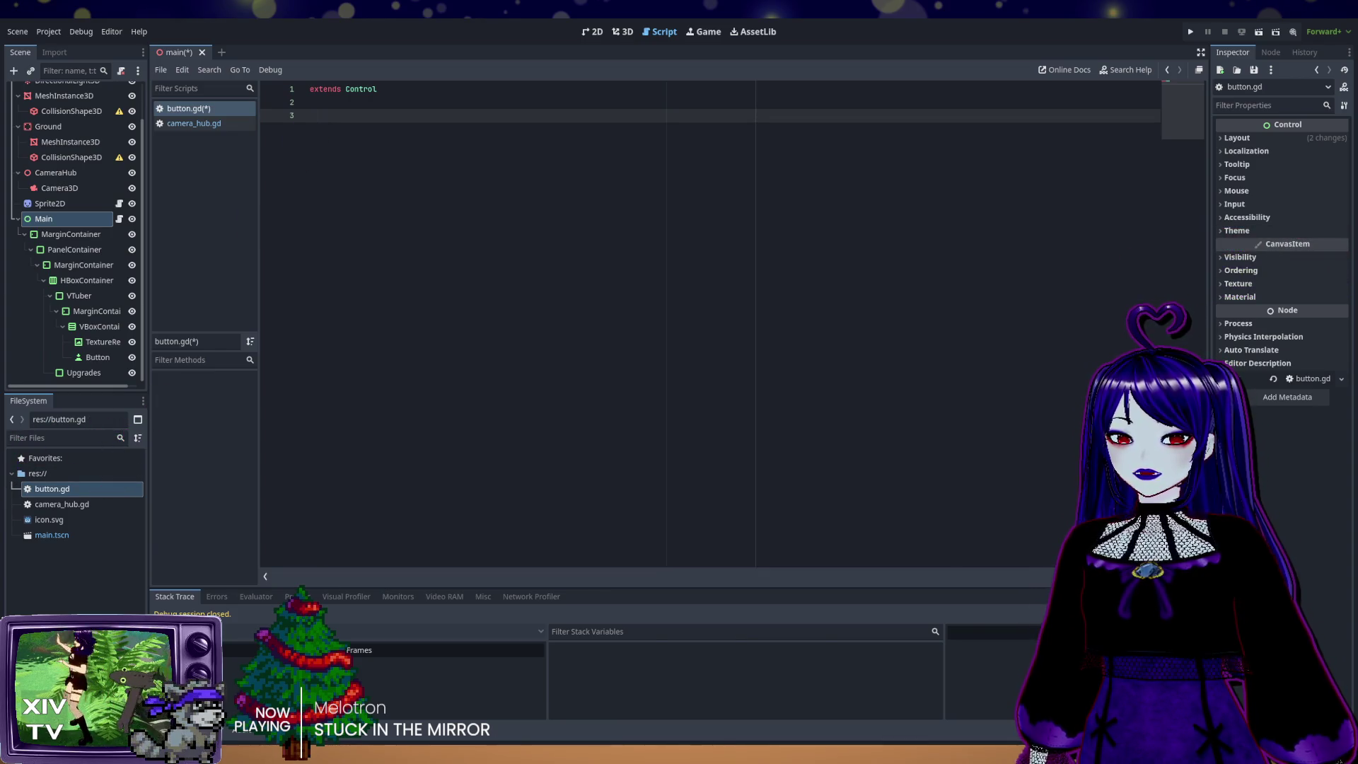
left_click(95, 357)
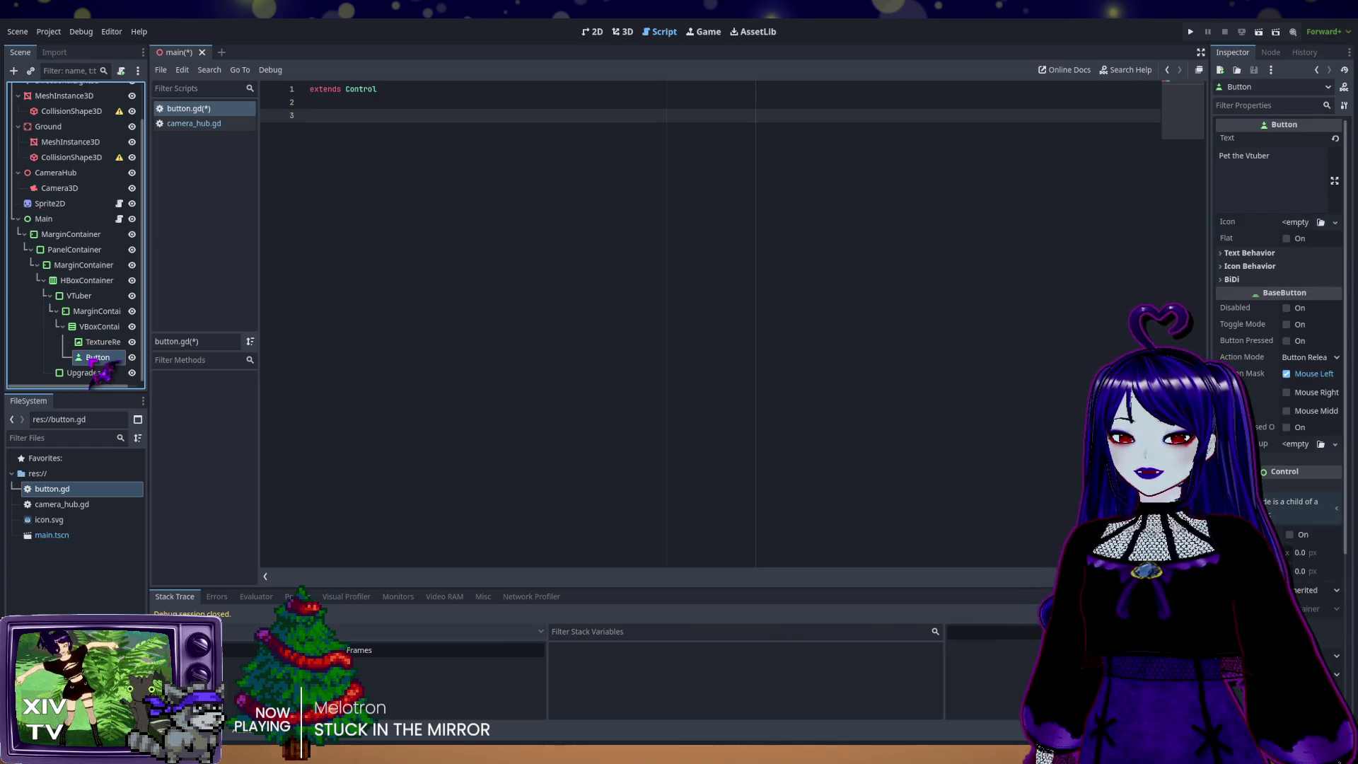
left_click(1271, 54)
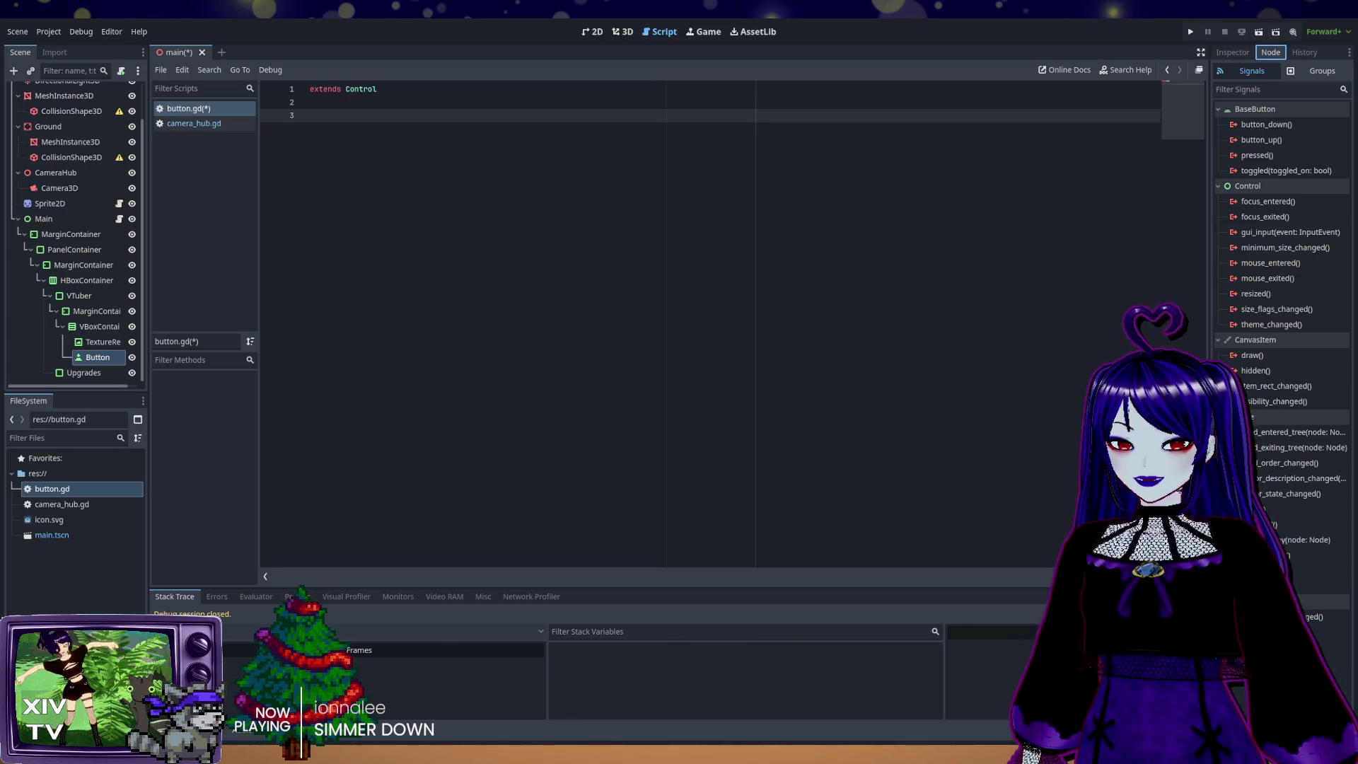
Step: Choose the Button's pressed() signal under BaseButton
left_click(1263, 156)
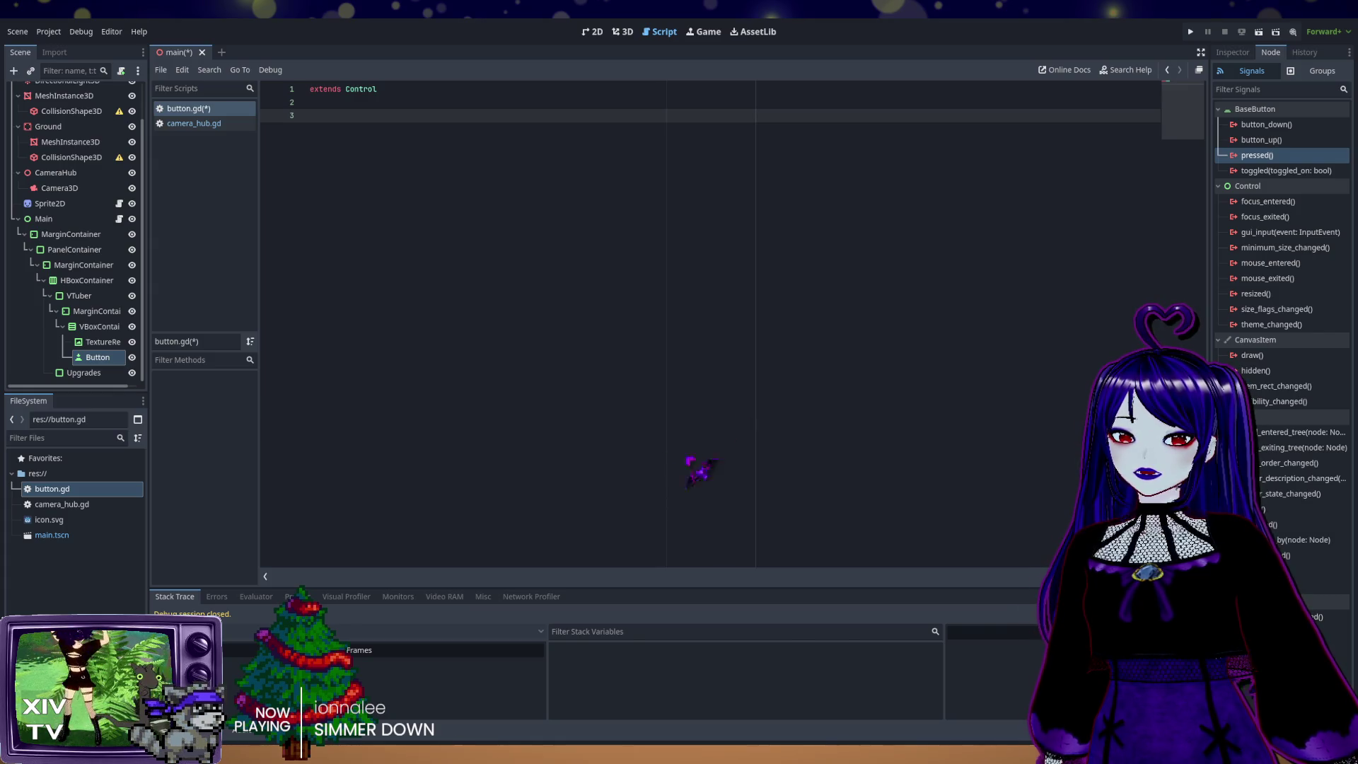
Step: Connect pressed() to a new _on_button_pressed function in button.gd and remove the extra blank lines
left_click(630, 508)
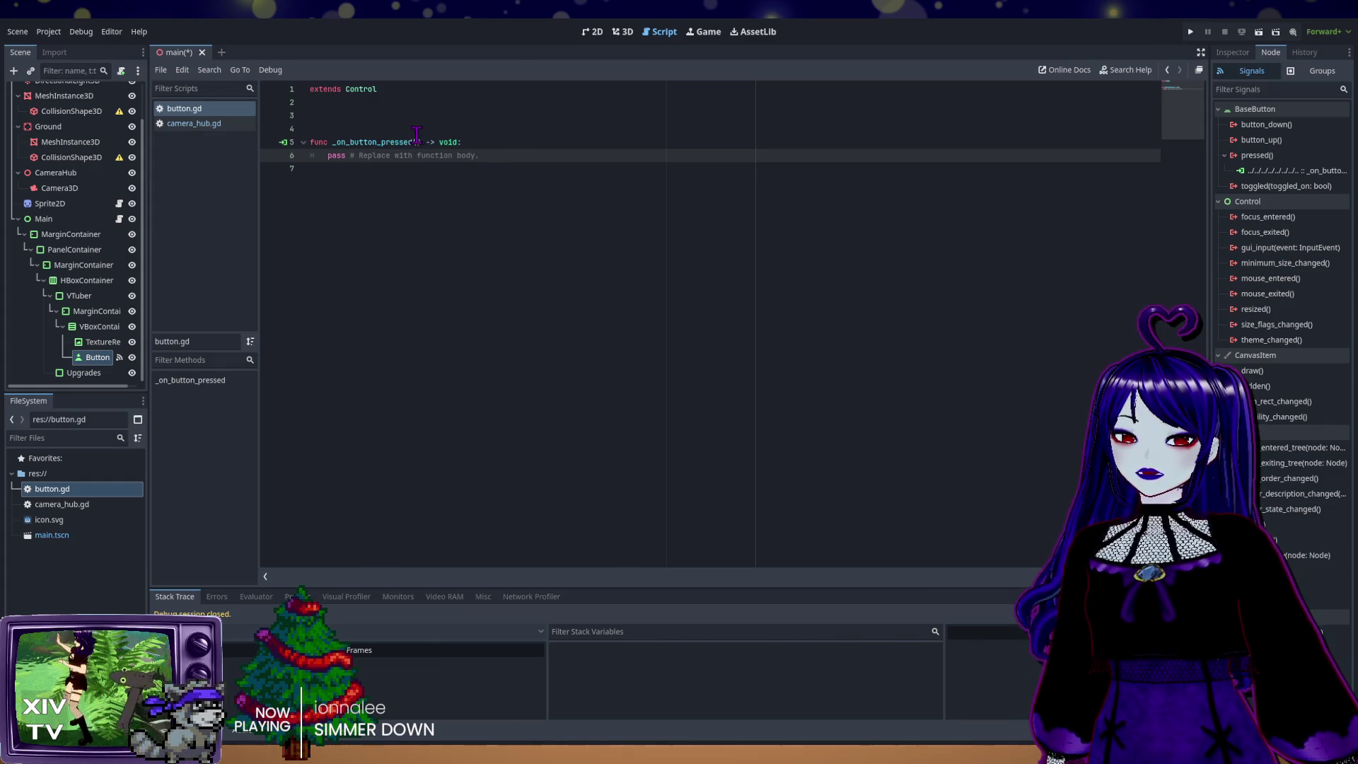
left_click(309, 103)
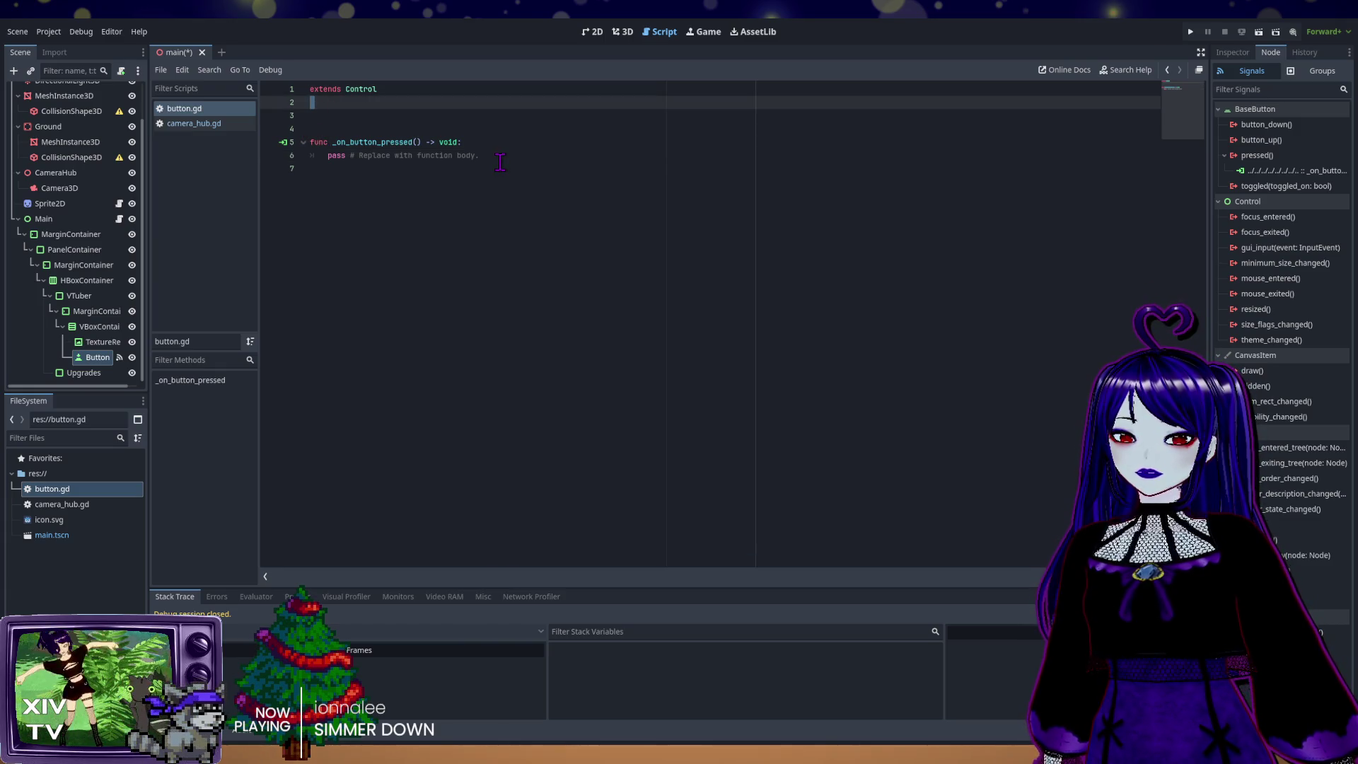
key("Down")
key("Down")
key("BackSpace")
key("BackSpace")
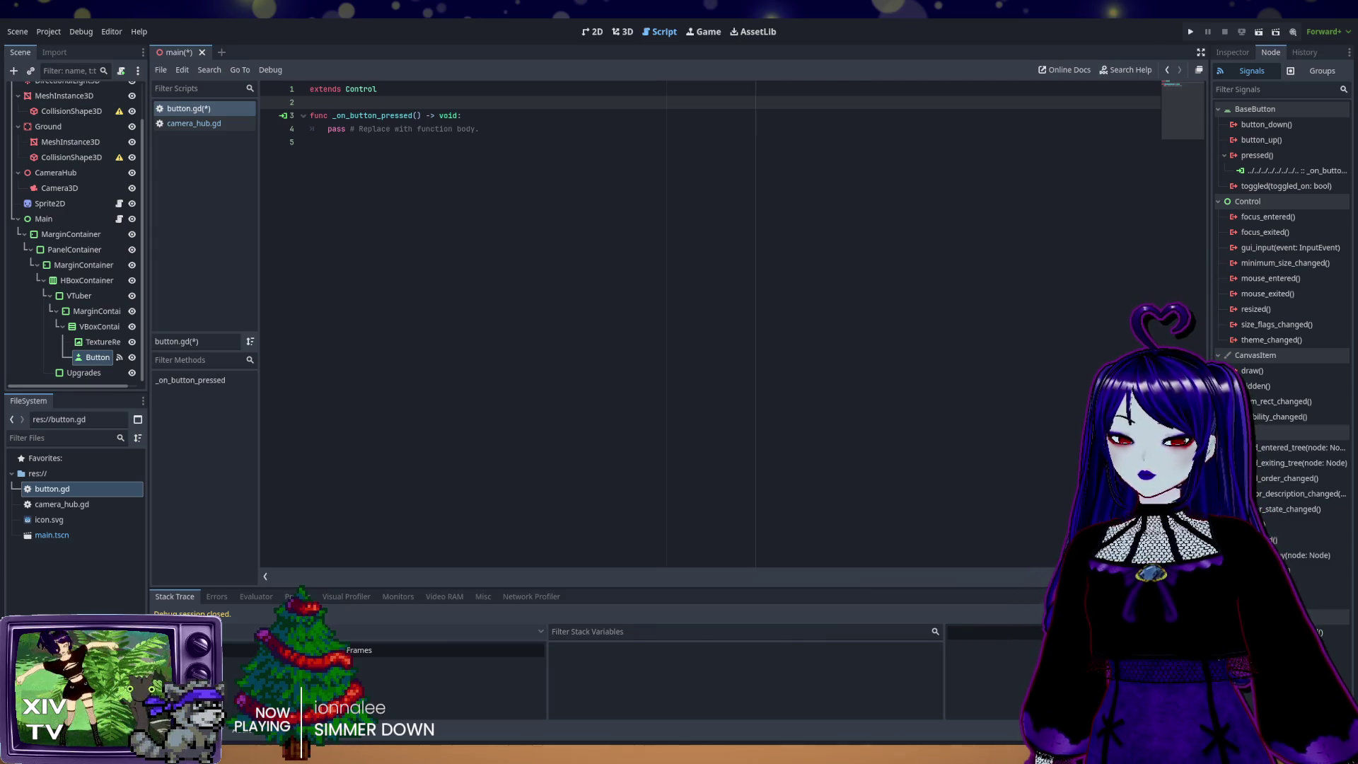
Step: Replace pass in _on_button_pressed with print("Pet"), save button.gd, and run the project
mouse_move(480, 128)
left_mouse_down()
mouse_move(310, 116)
mouse_move(332, 131)
left_mouse_up()
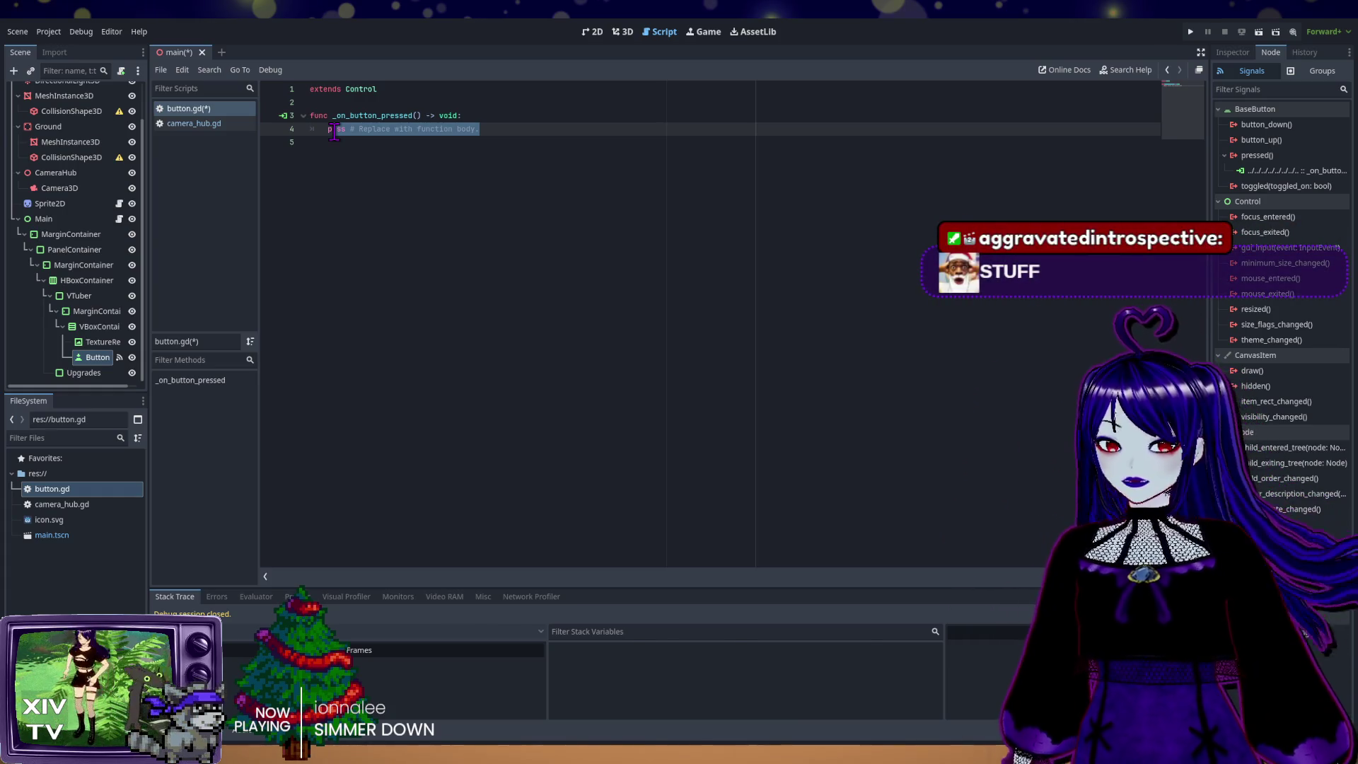
type("rint")
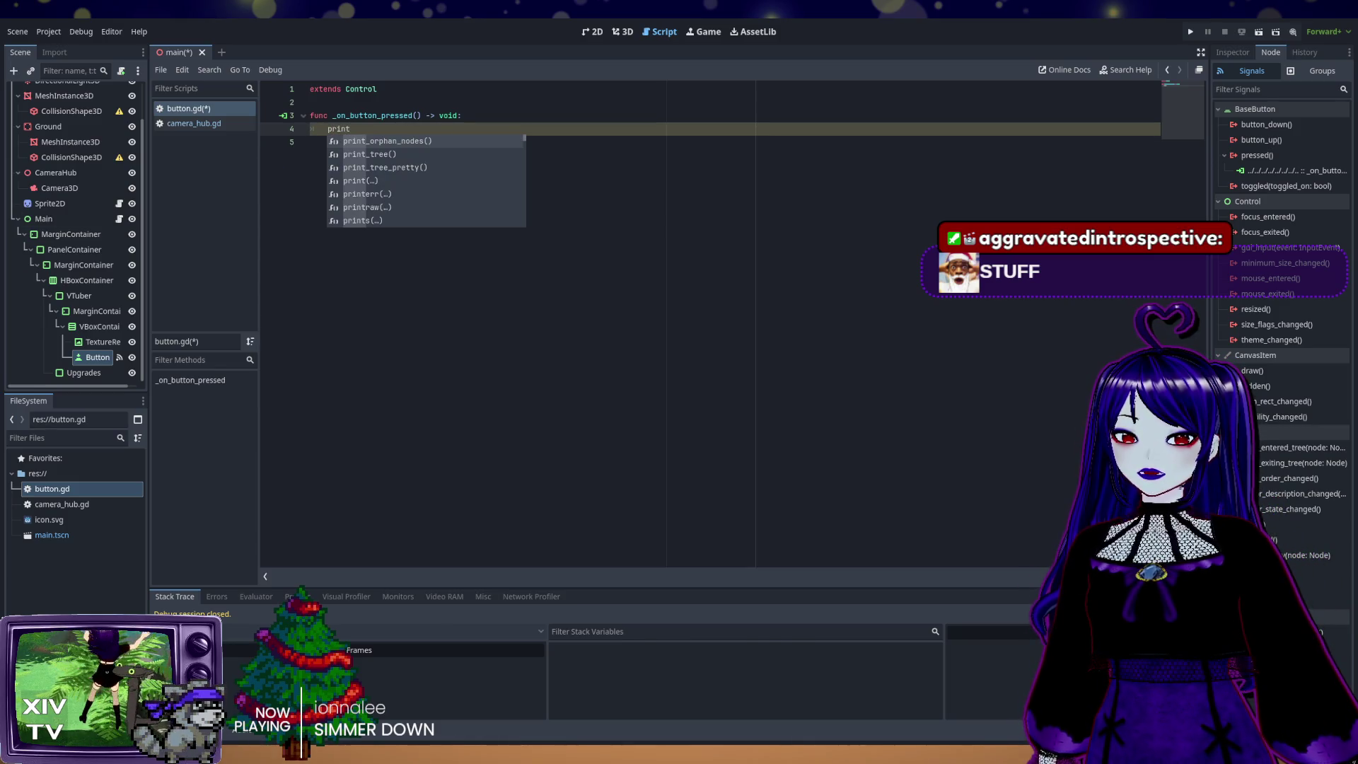
left_click(374, 131)
type("(\"")
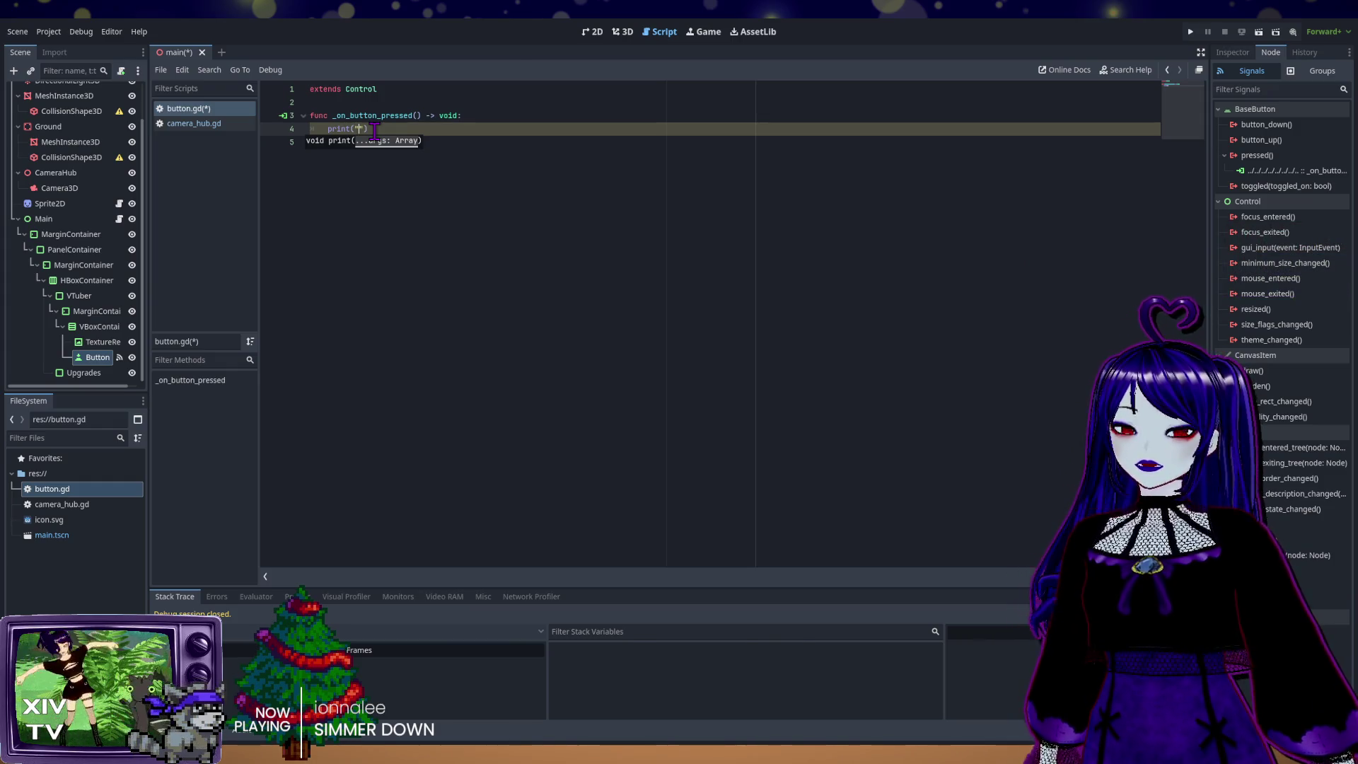
type("Pet")
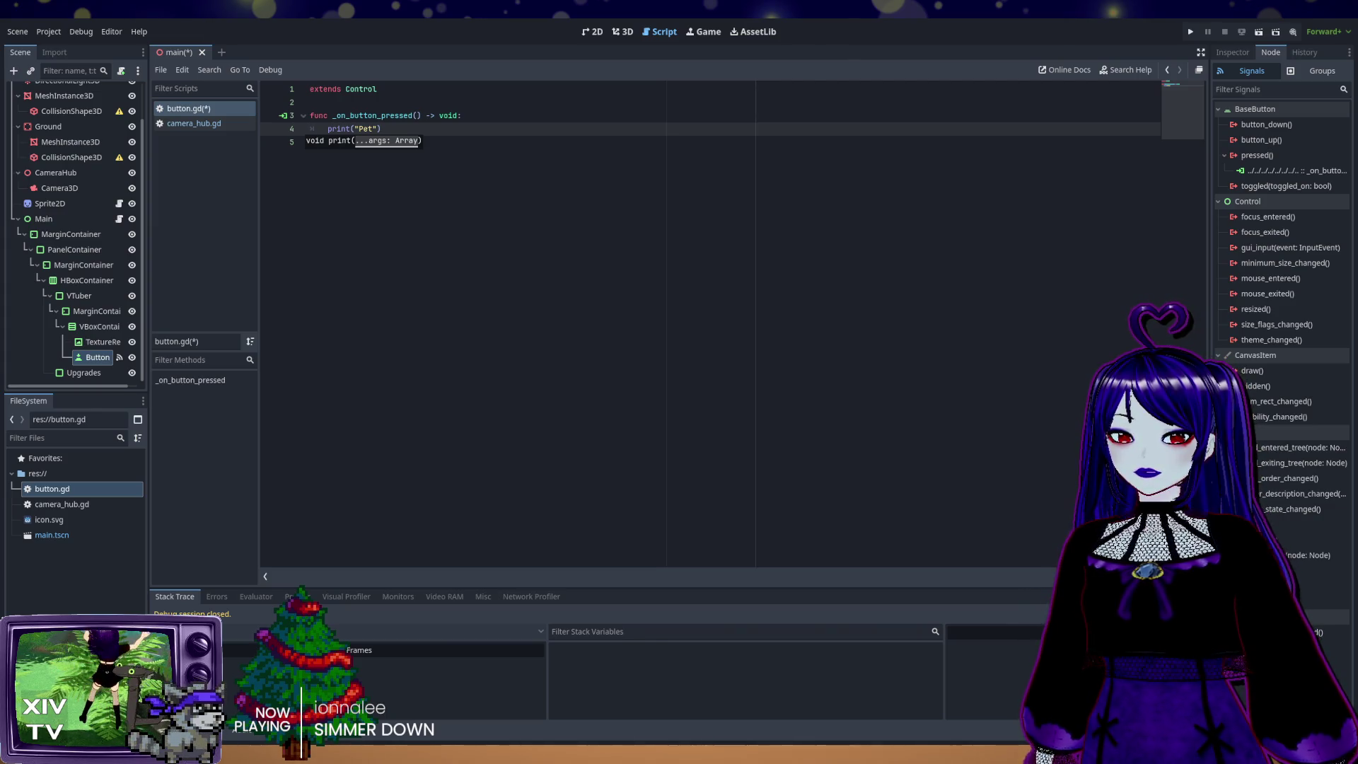
key("Down")
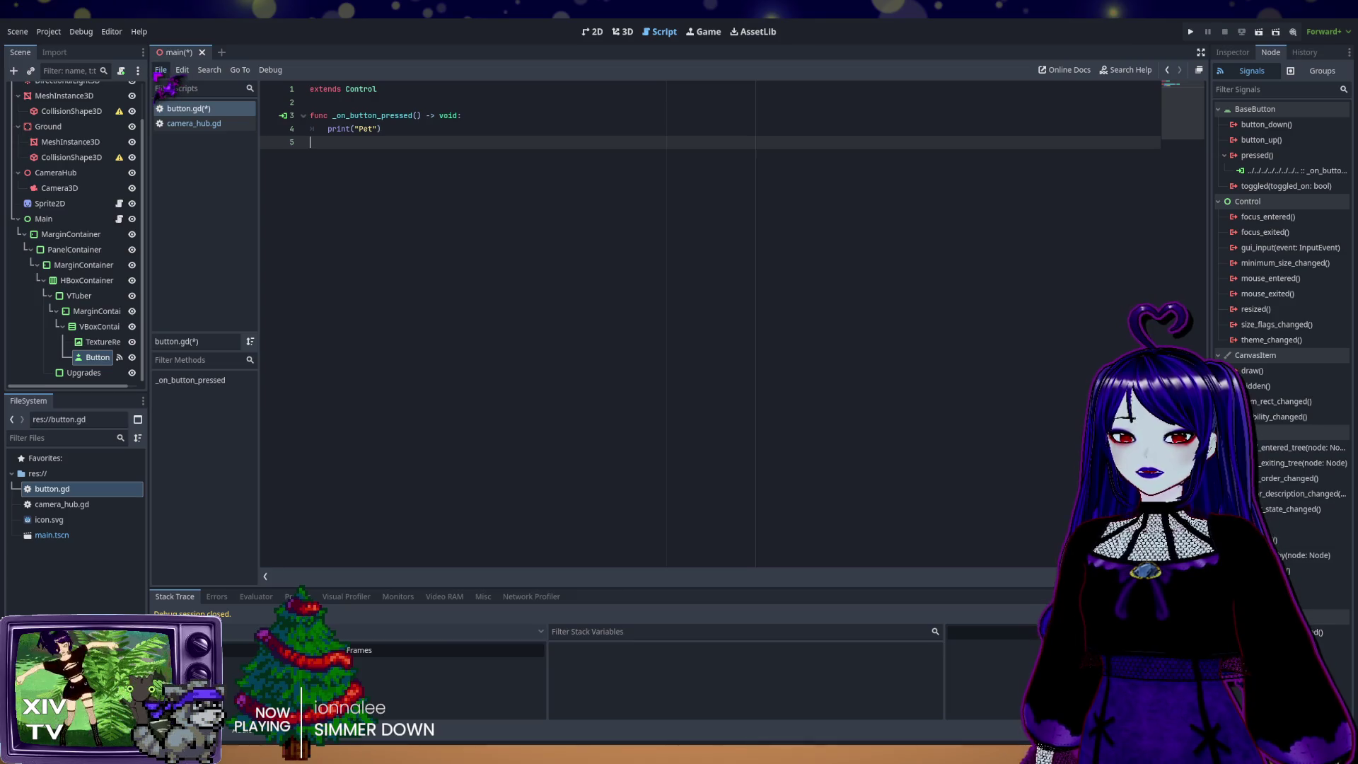
key("ctrl+alt+s")
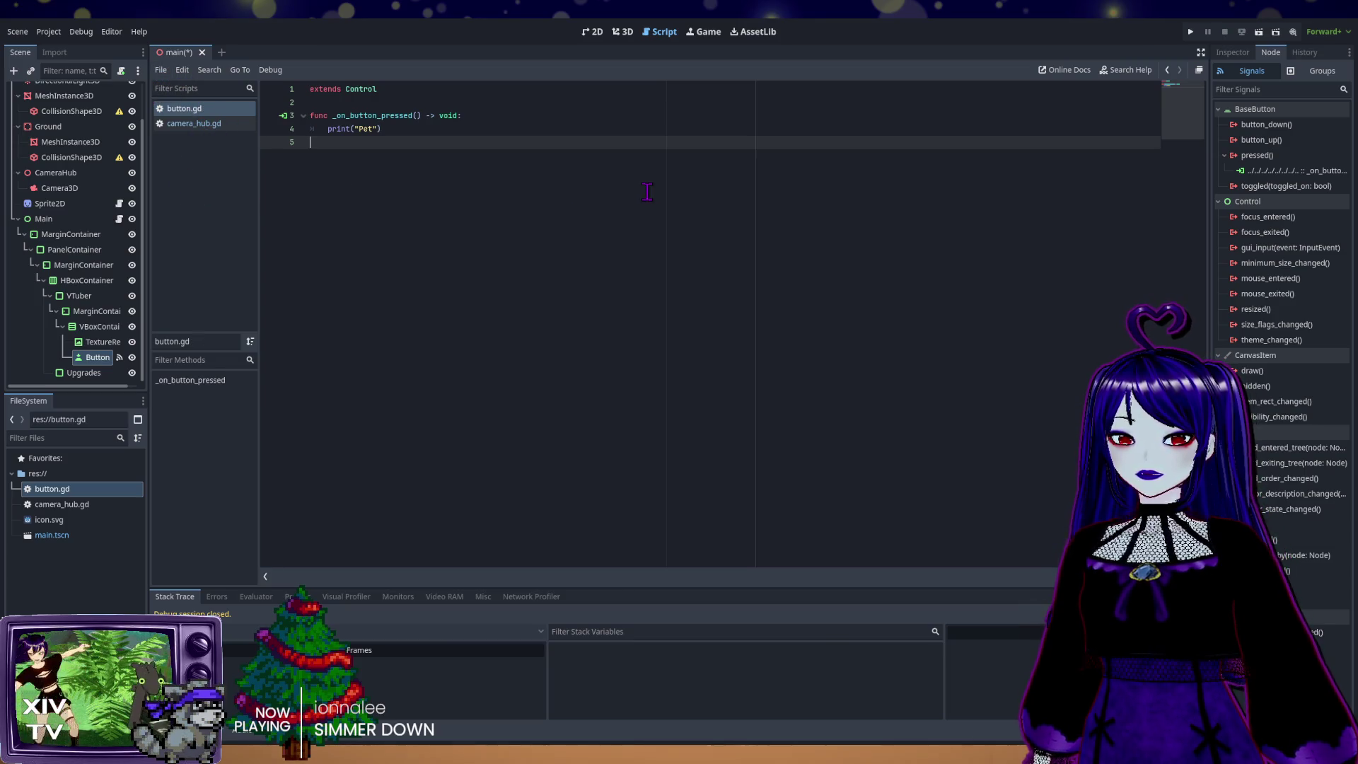
left_click(1190, 32)
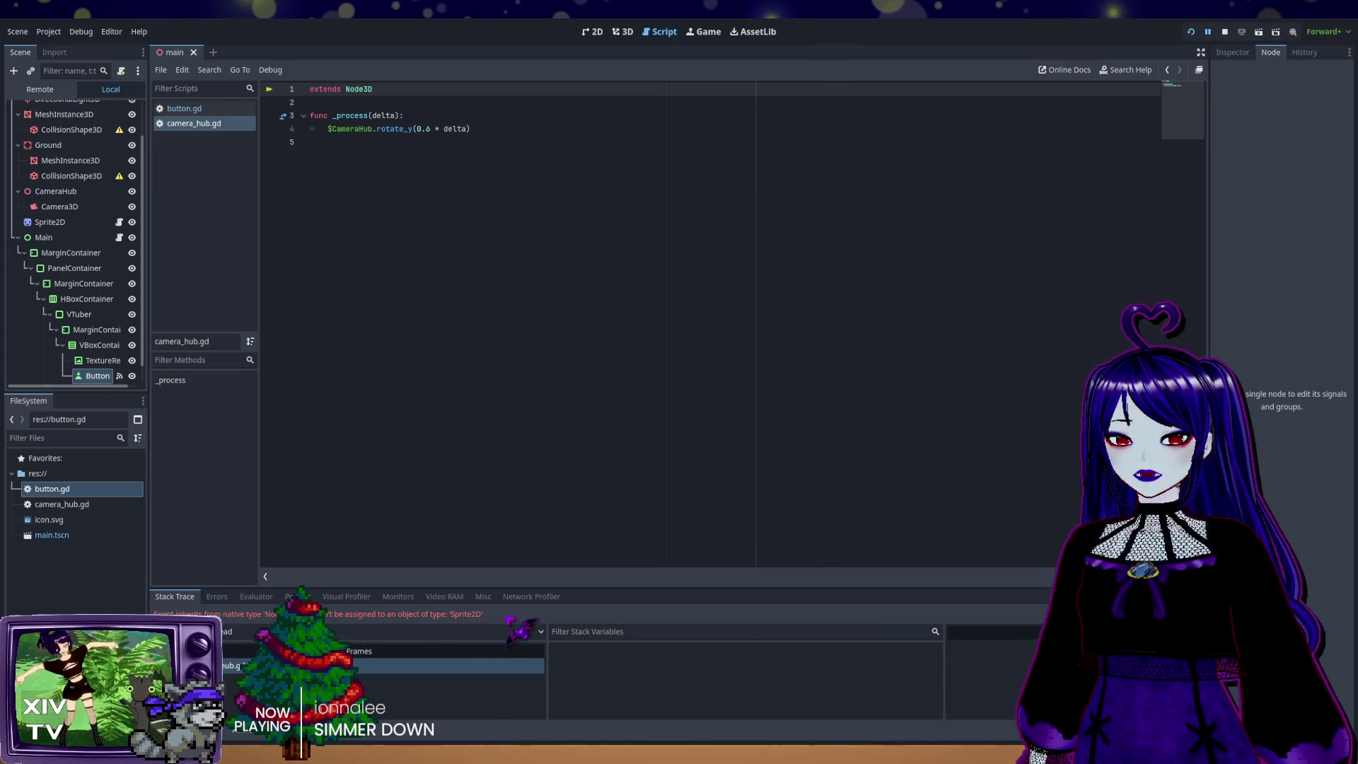
Step: Relaunch the running project with F5, stop it with F8, and return to button.gd
scroll(91, 278, "down", 1)
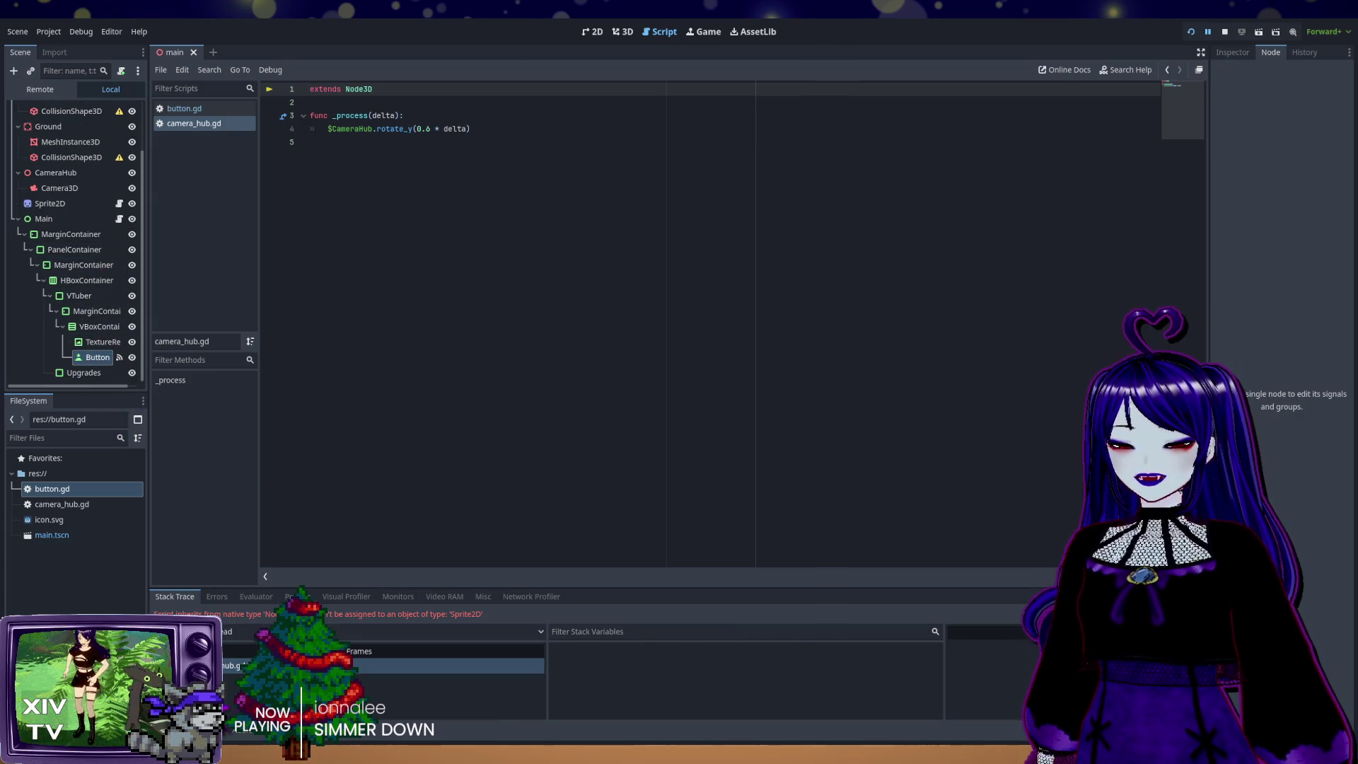
key("F5")
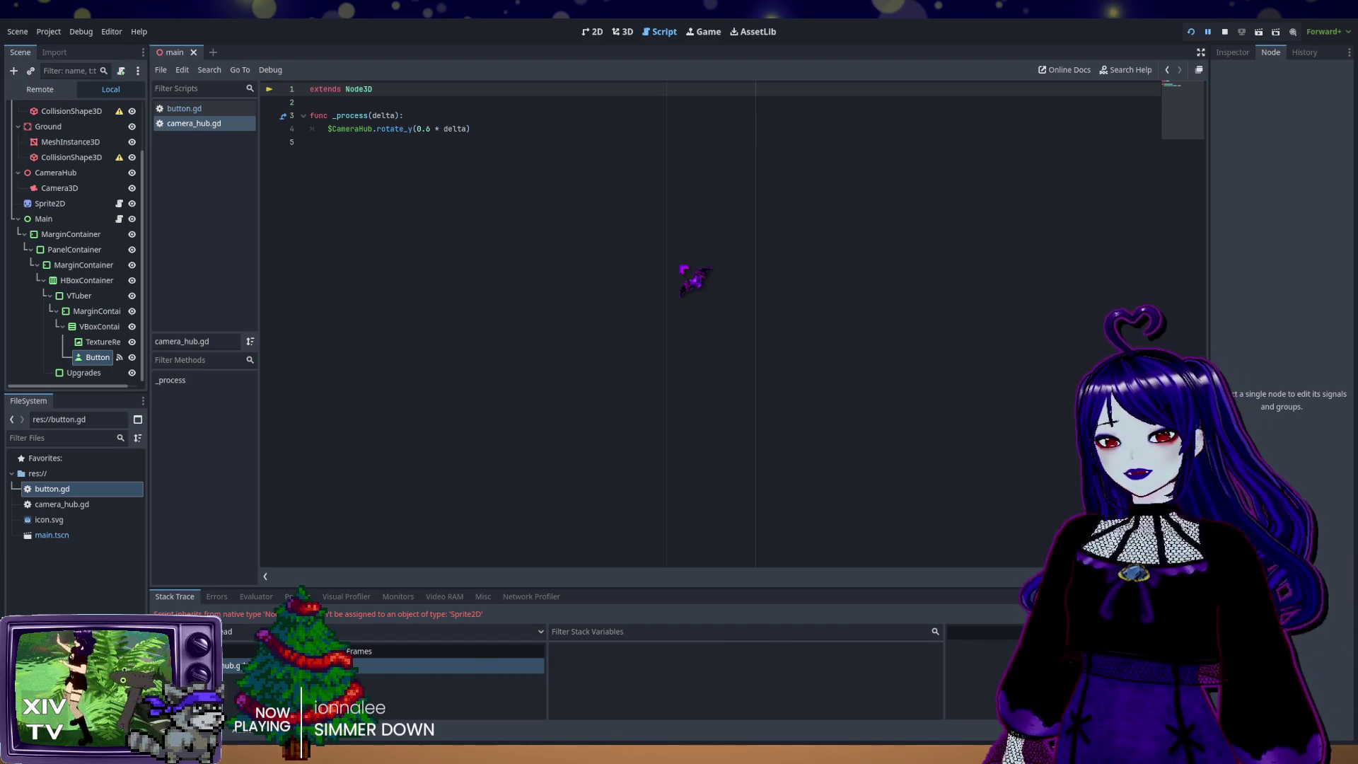
key("F8")
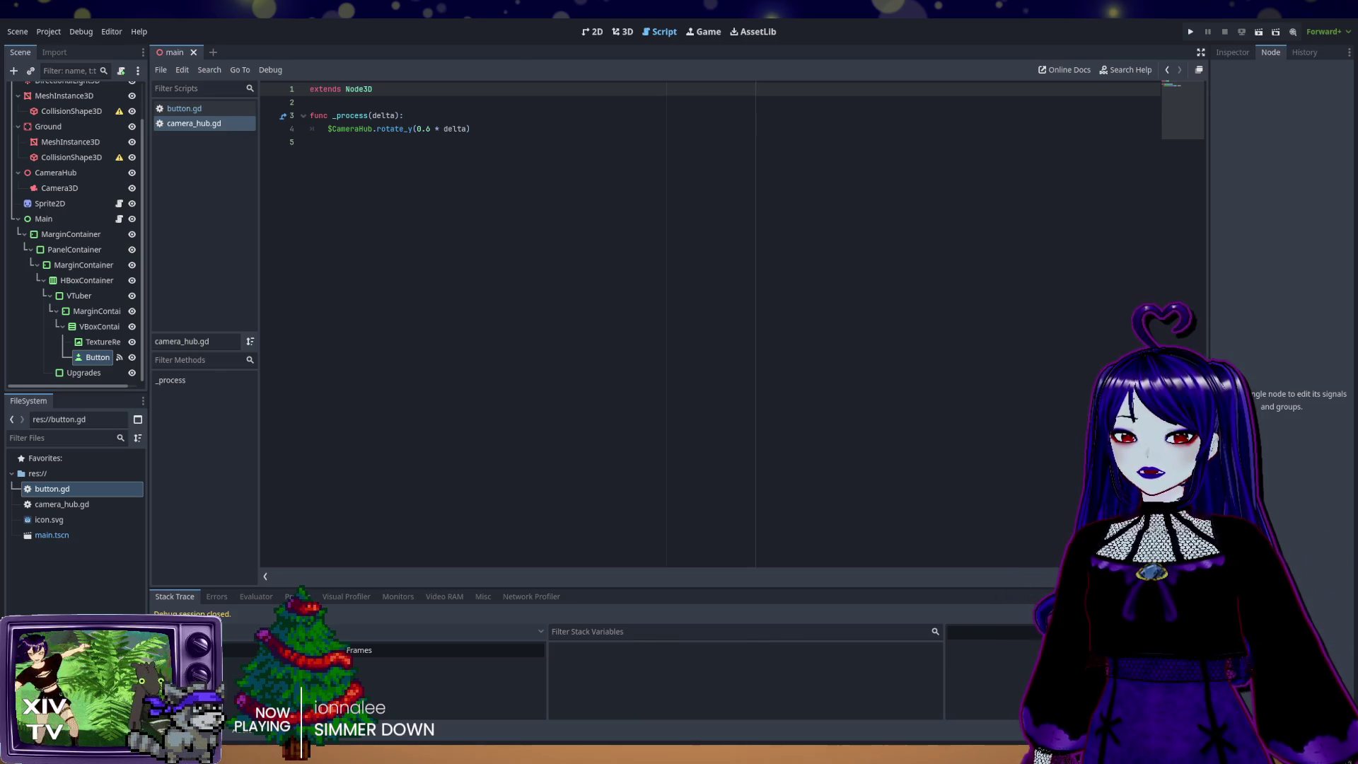
left_click(199, 109)
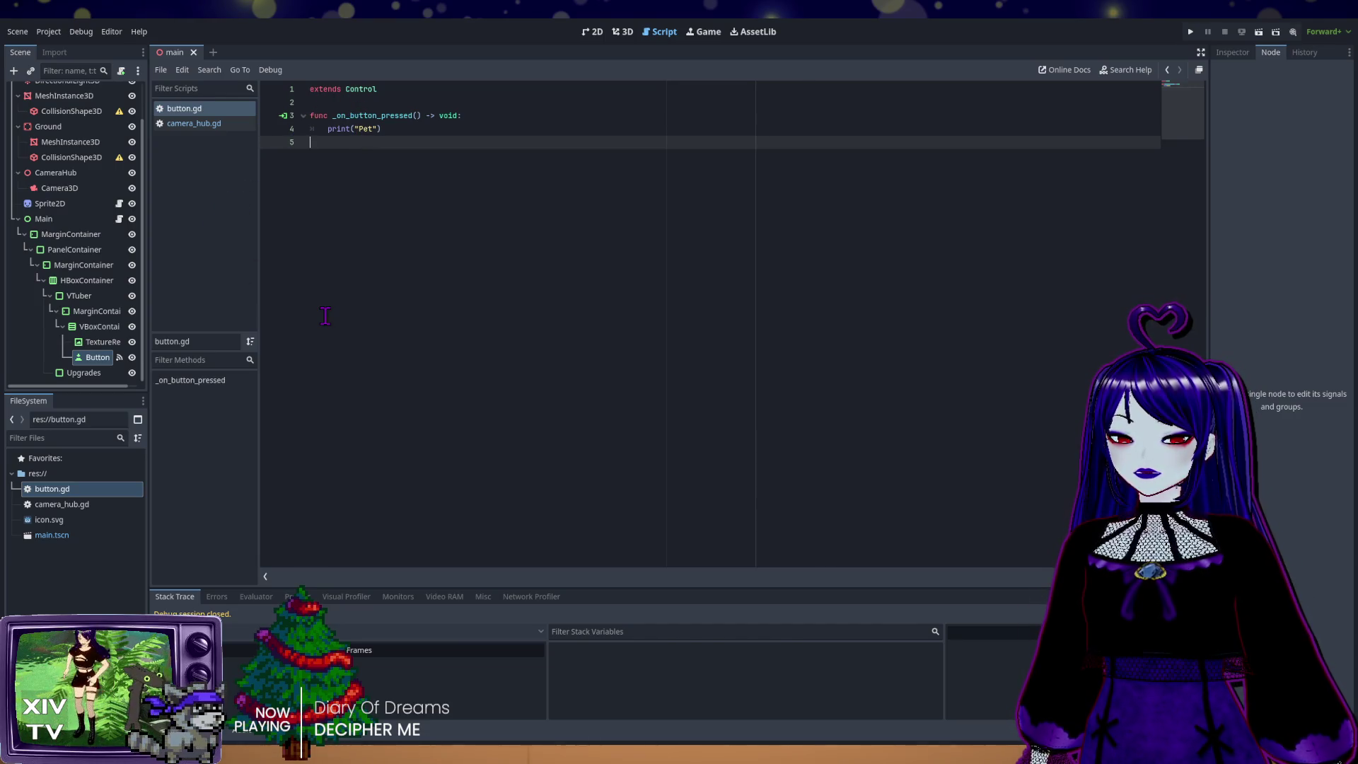
Step: Paste a new Label node beneath the TextureRect in the main scene
left_click(396, 134)
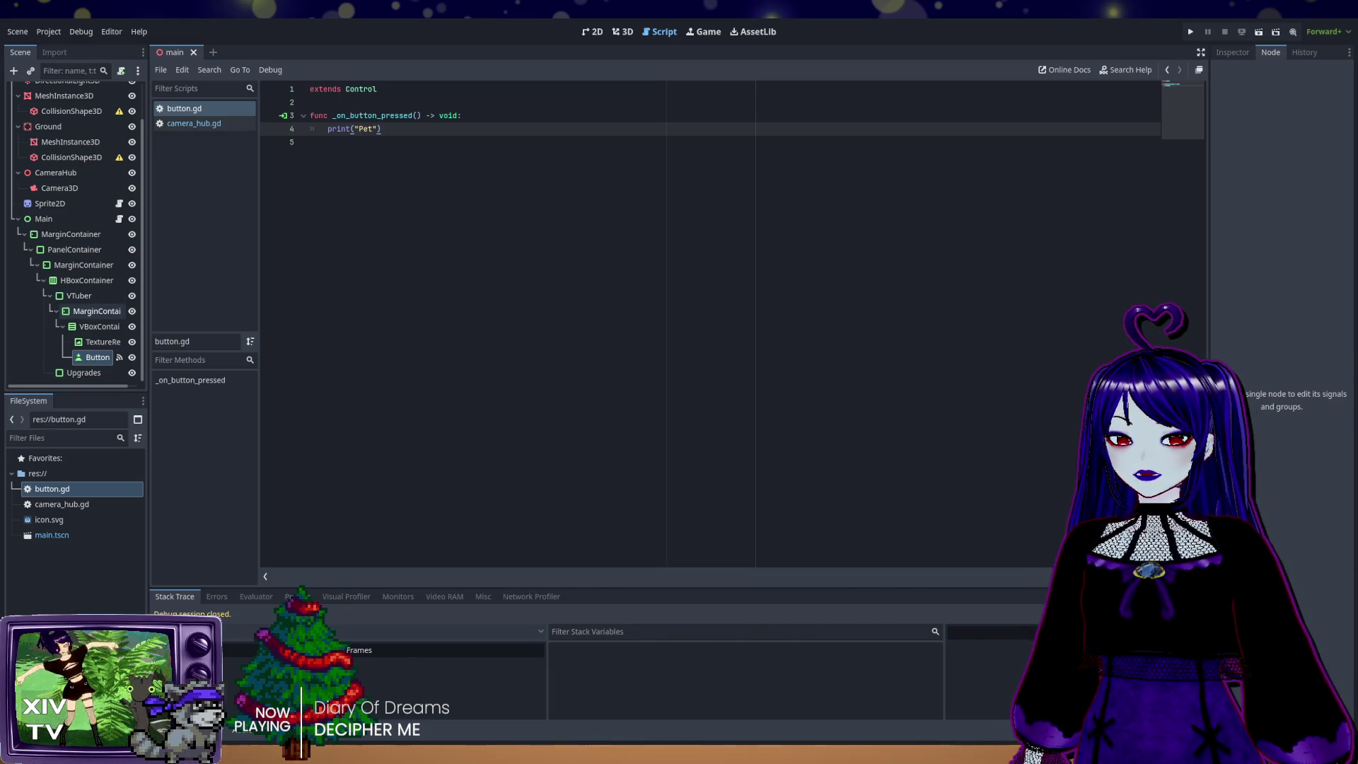
left_click(103, 341)
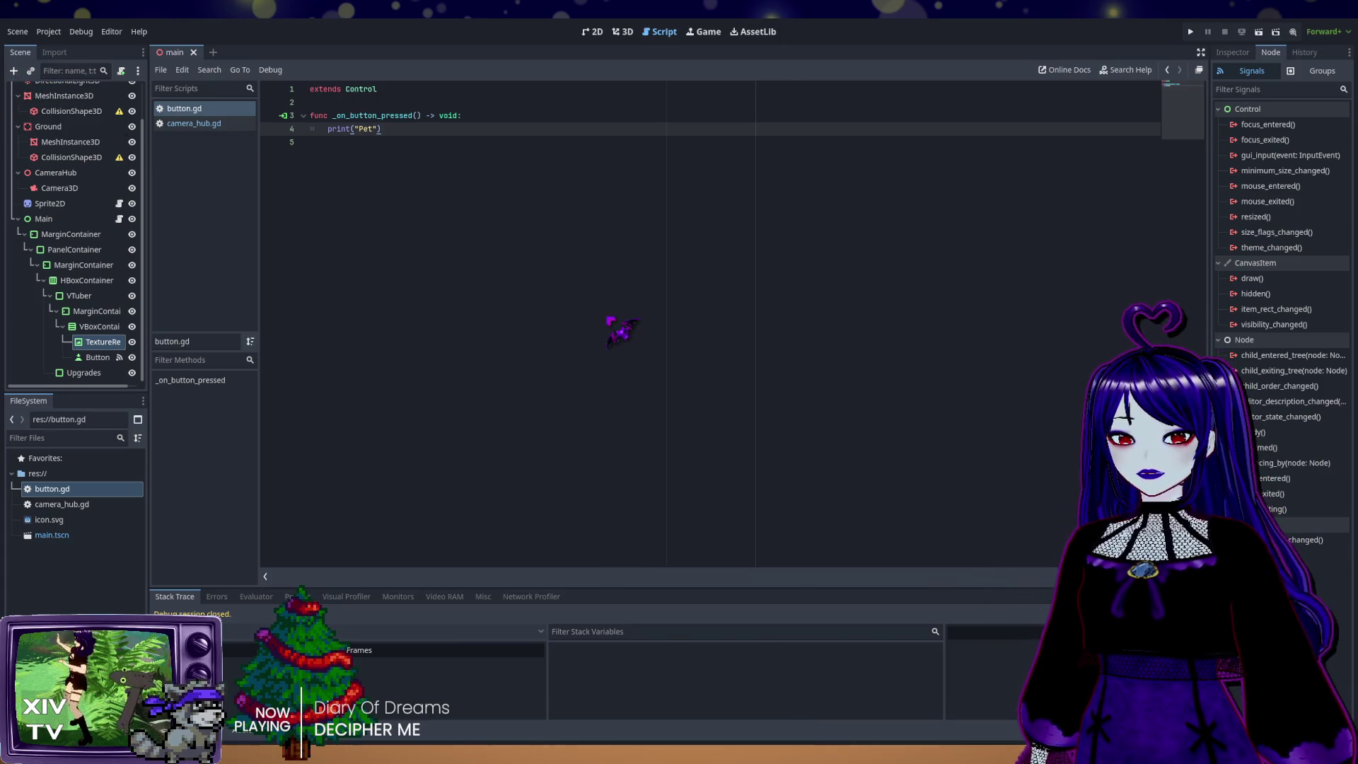
key("ctrl+v")
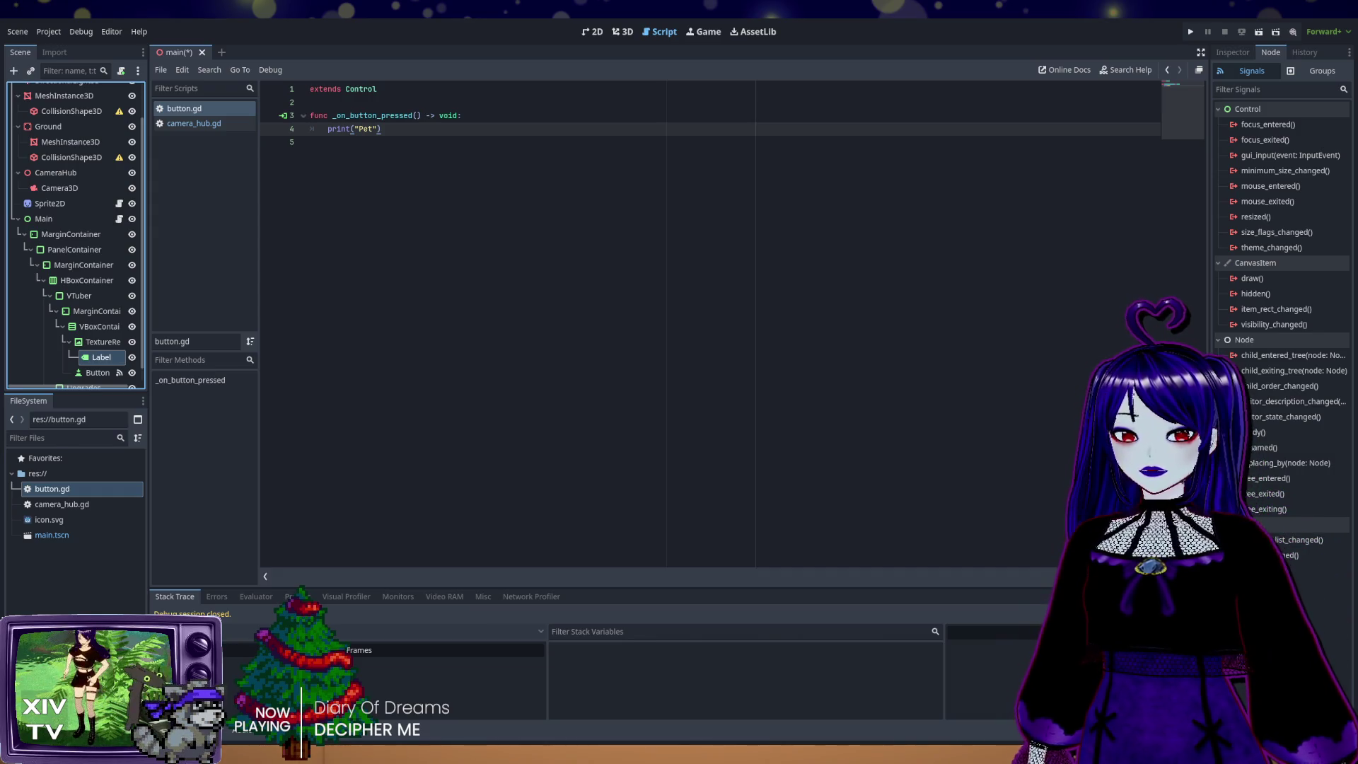
Step: Reorder the VBoxContainer's children in the Scene dock to Label, TextureRect, Button
scroll(88, 286, "down", 1)
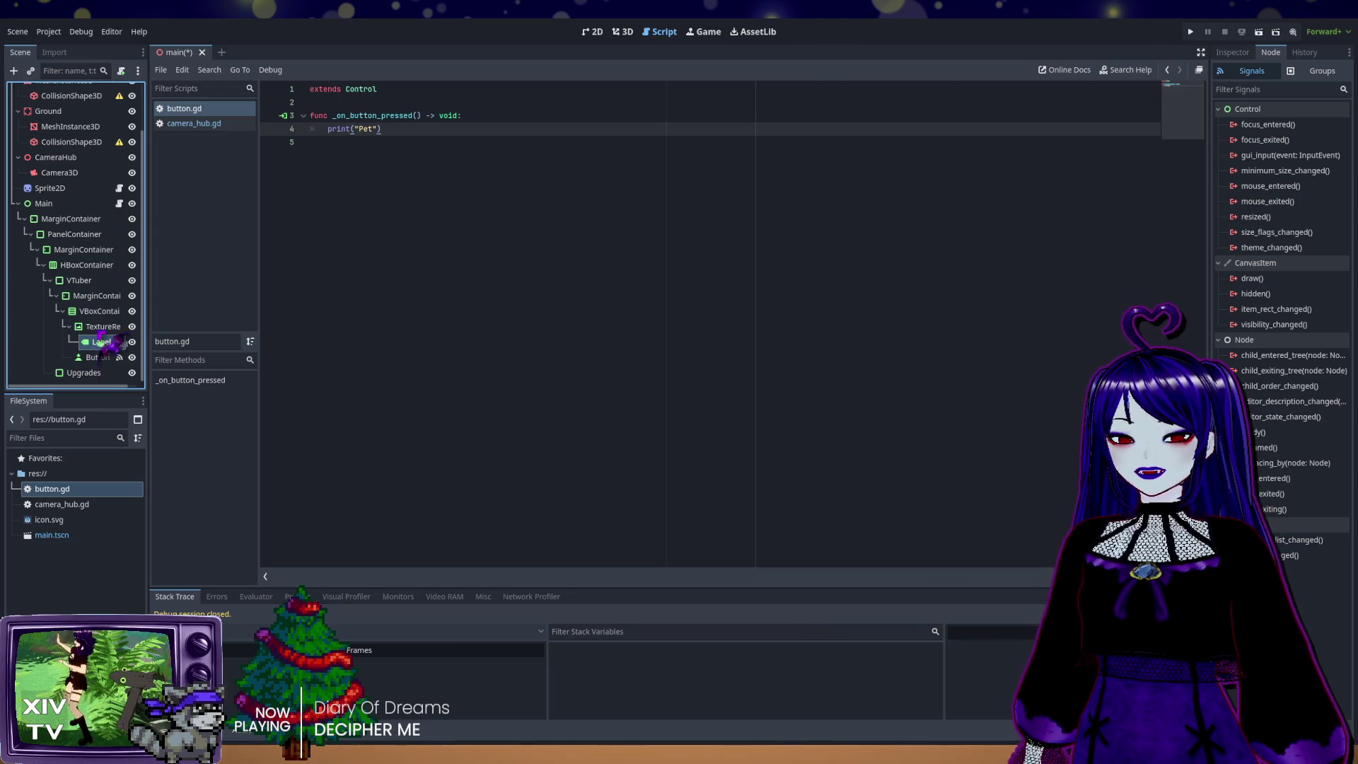
left_click_drag(99, 342, 106, 353)
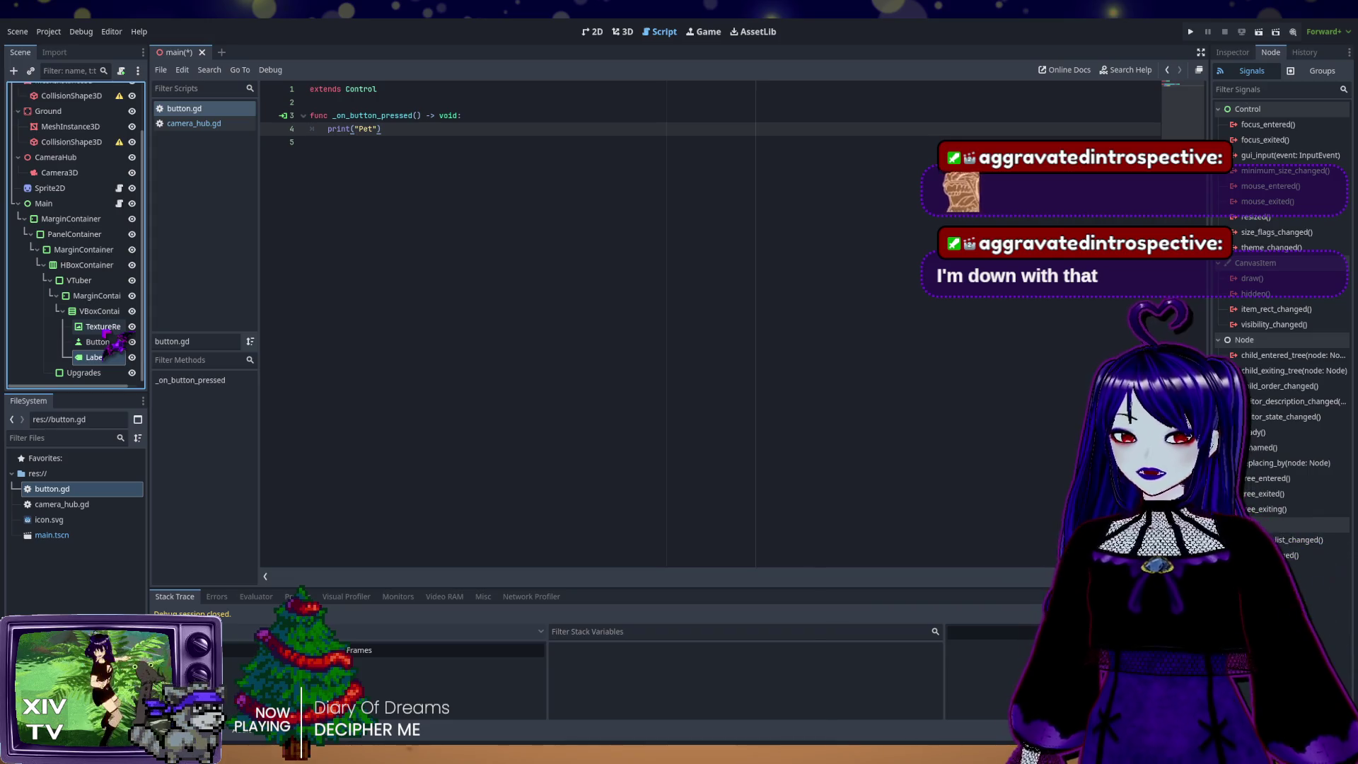
left_click(104, 329)
mouse_move(113, 344)
left_mouse_down()
mouse_move(106, 369)
mouse_move(108, 354)
left_mouse_up()
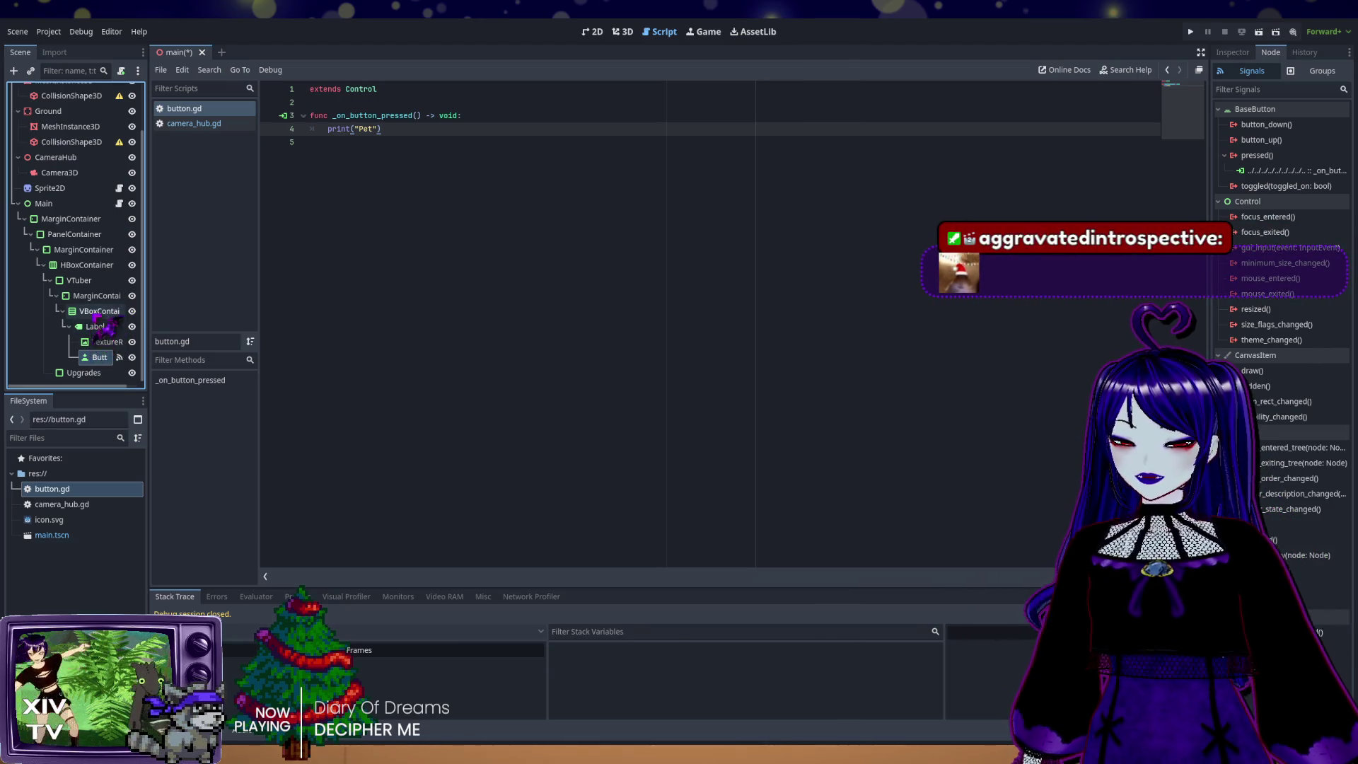
left_click_drag(107, 343, 110, 327)
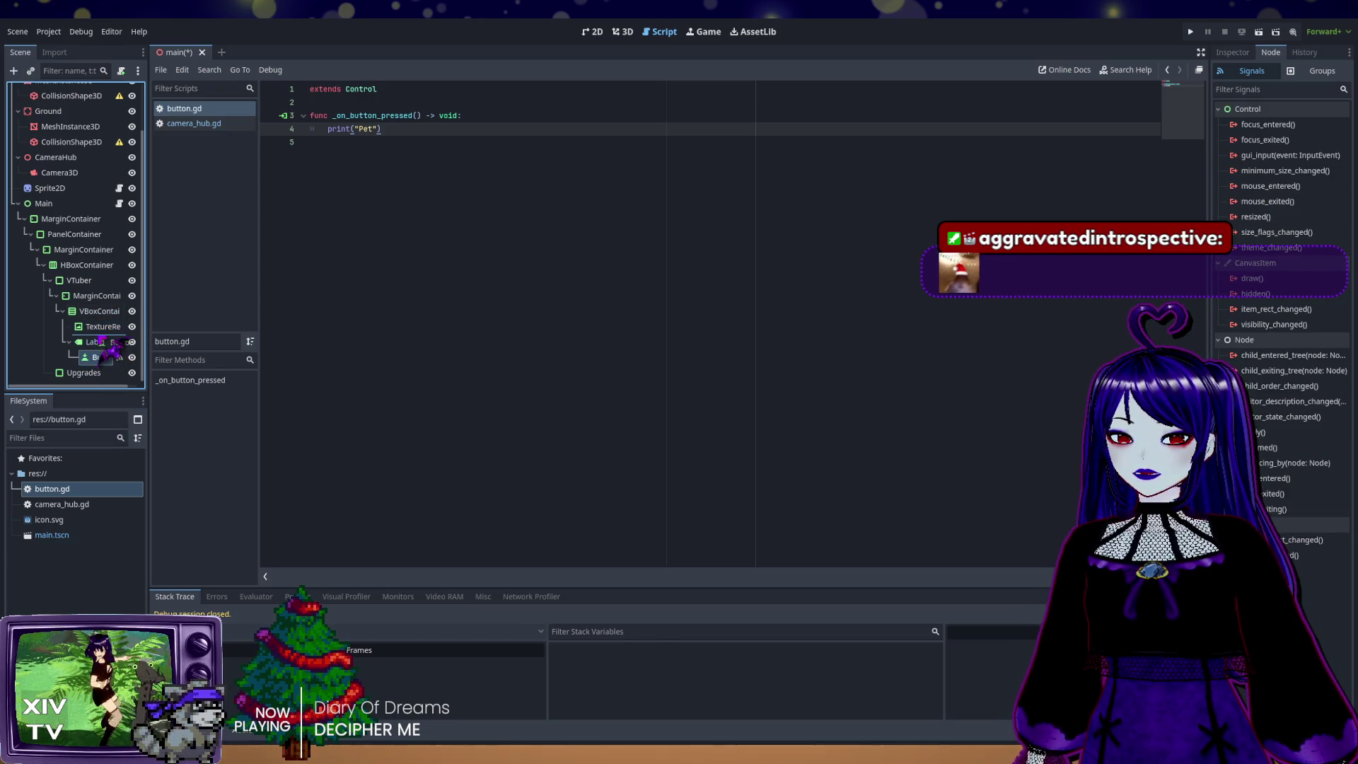
left_click_drag(96, 342, 103, 370)
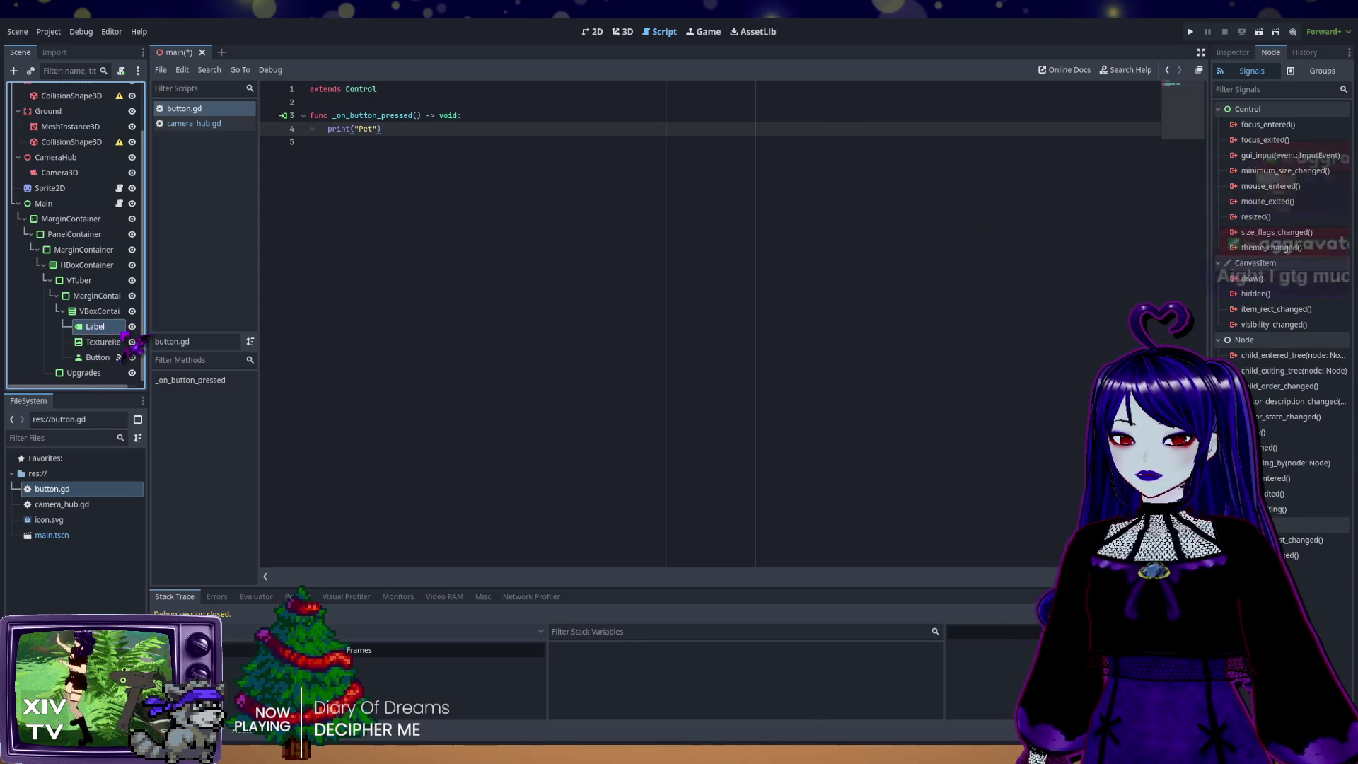
left_click_drag(99, 358, 99, 322)
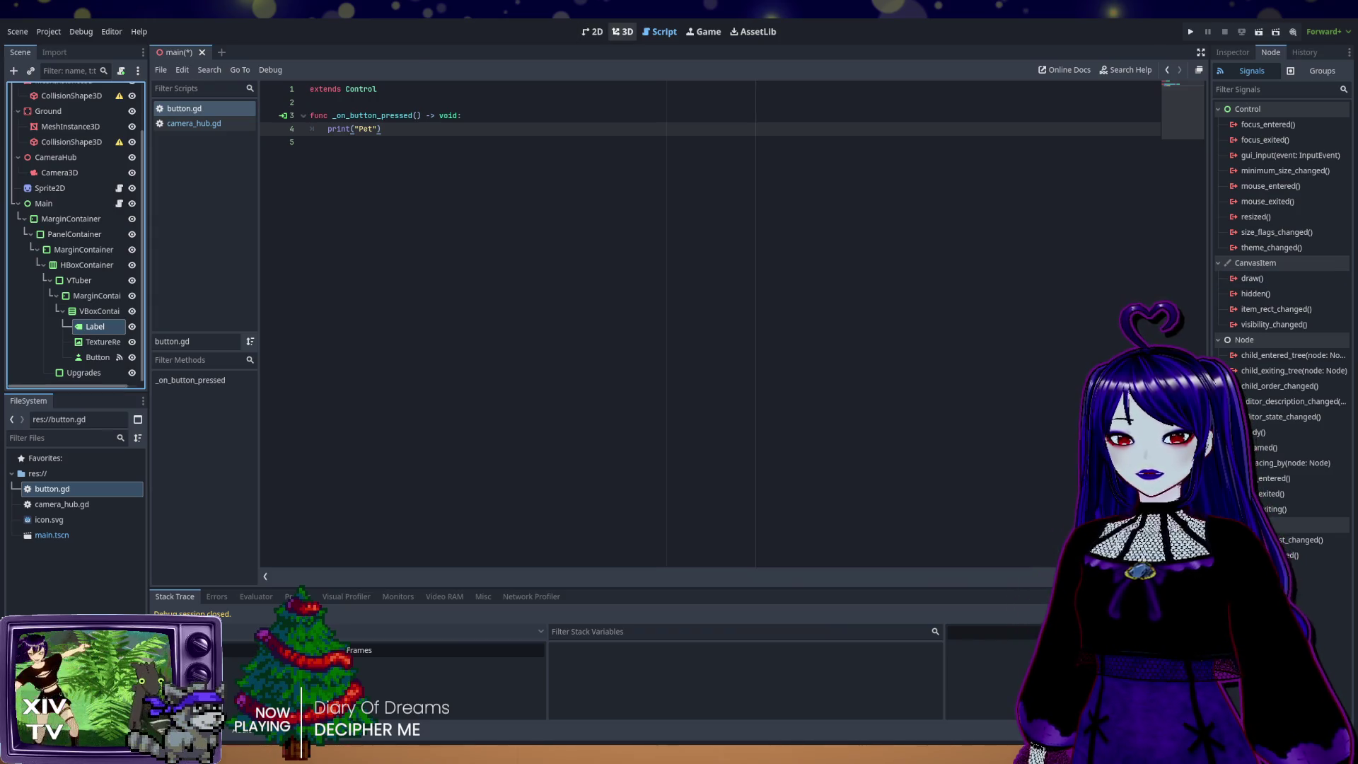
Step: In the 2D workspace, set the Label's text to 'Placeholder 3D Model'
left_click(622, 31)
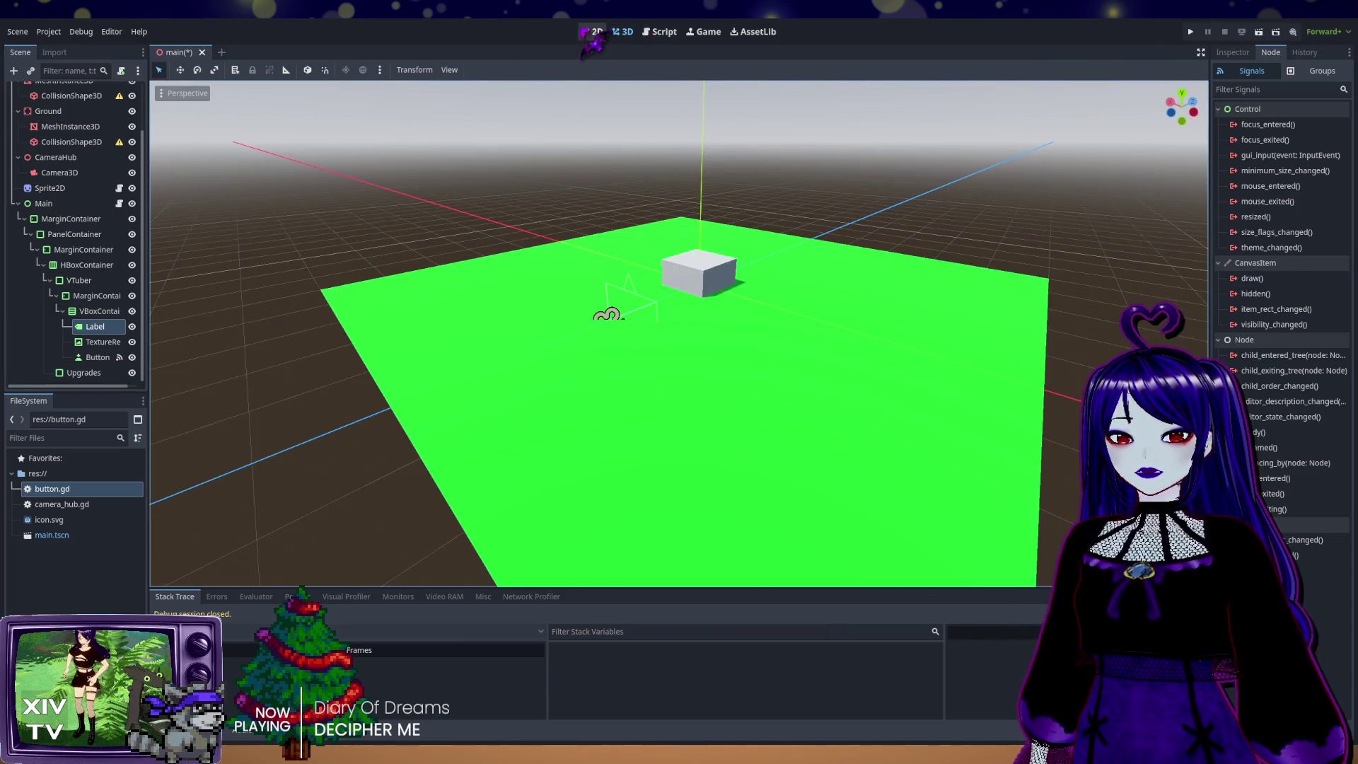
left_click(593, 32)
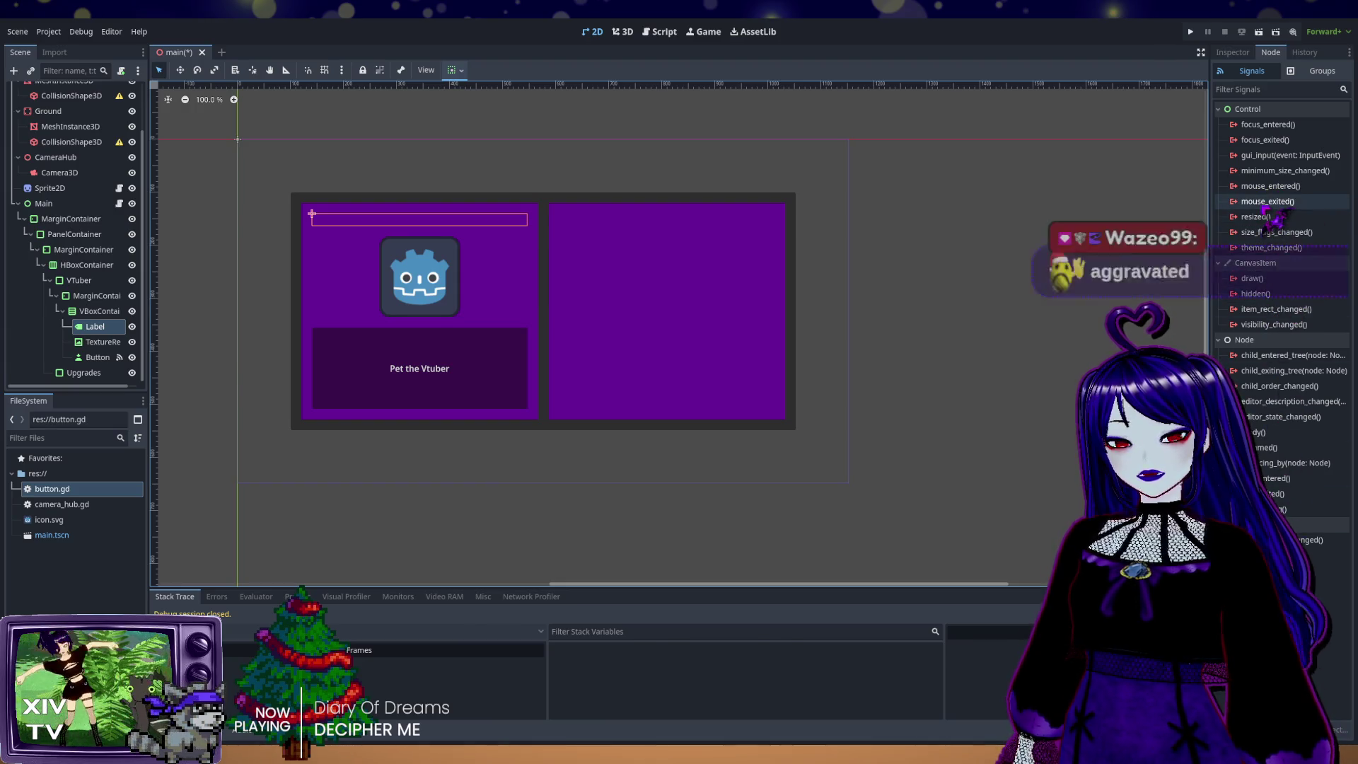
left_click(1233, 53)
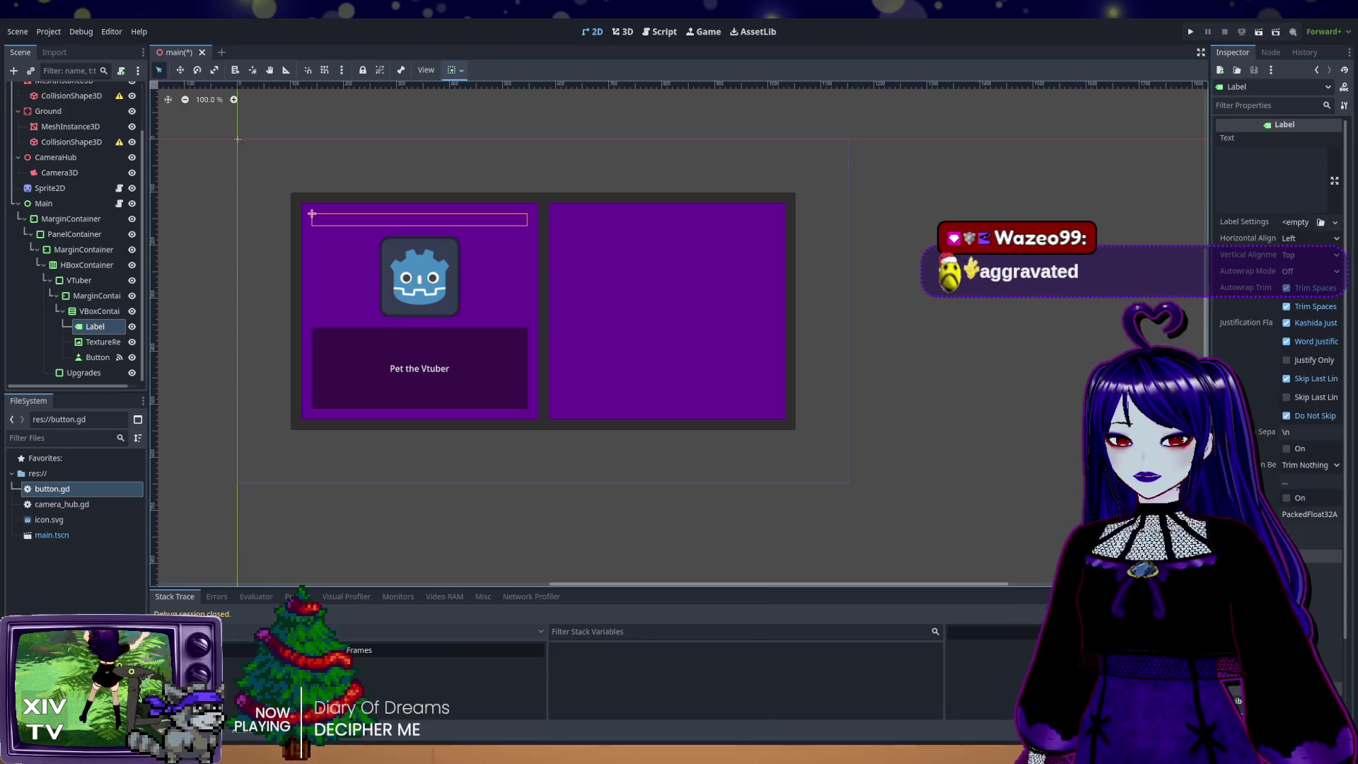
left_click(1280, 184)
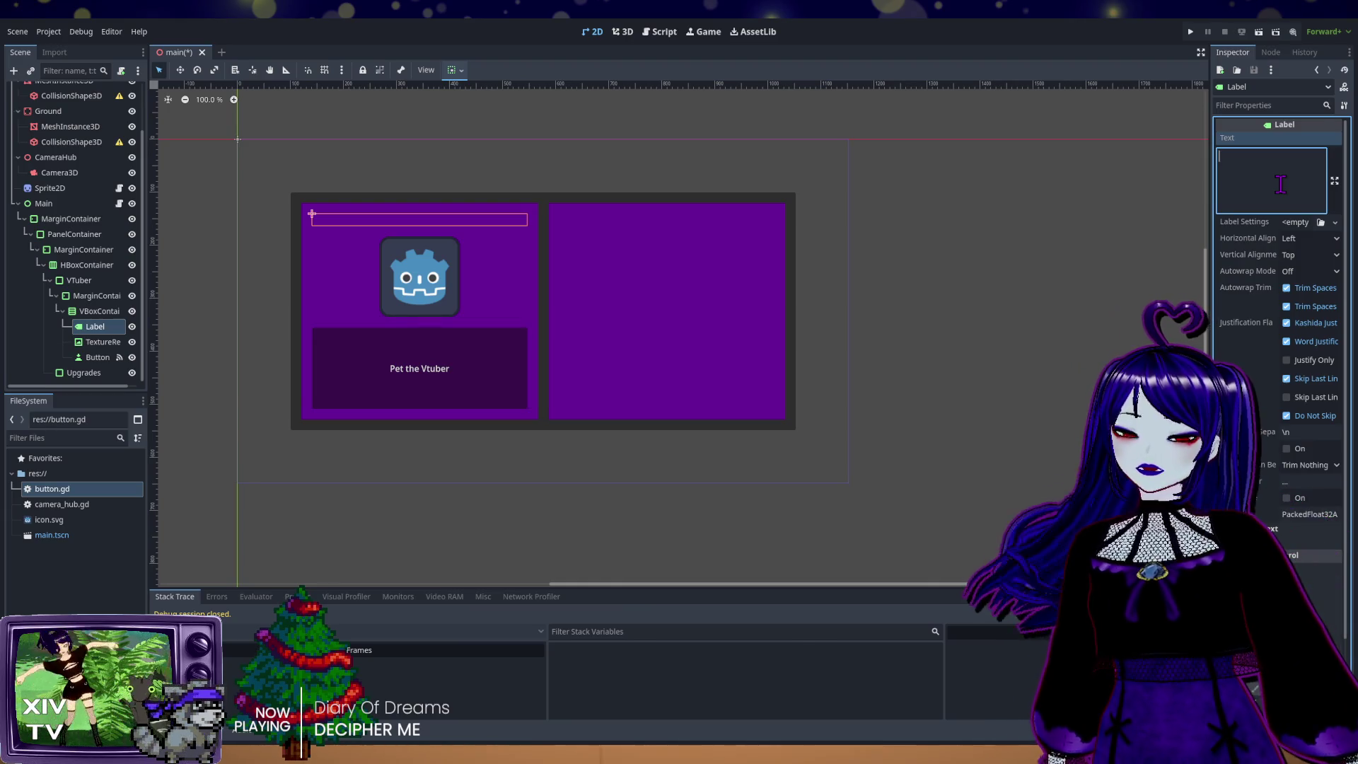
type("Place")
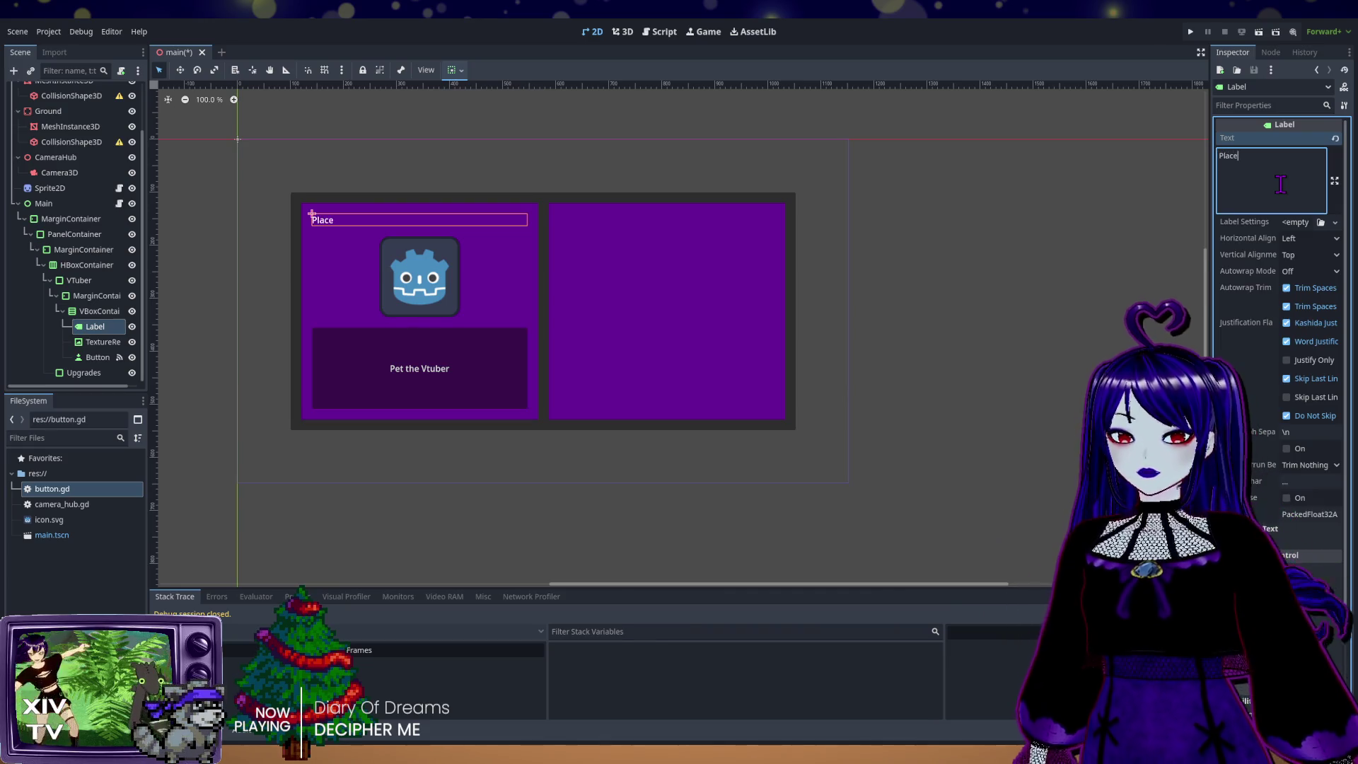
type("holder ")
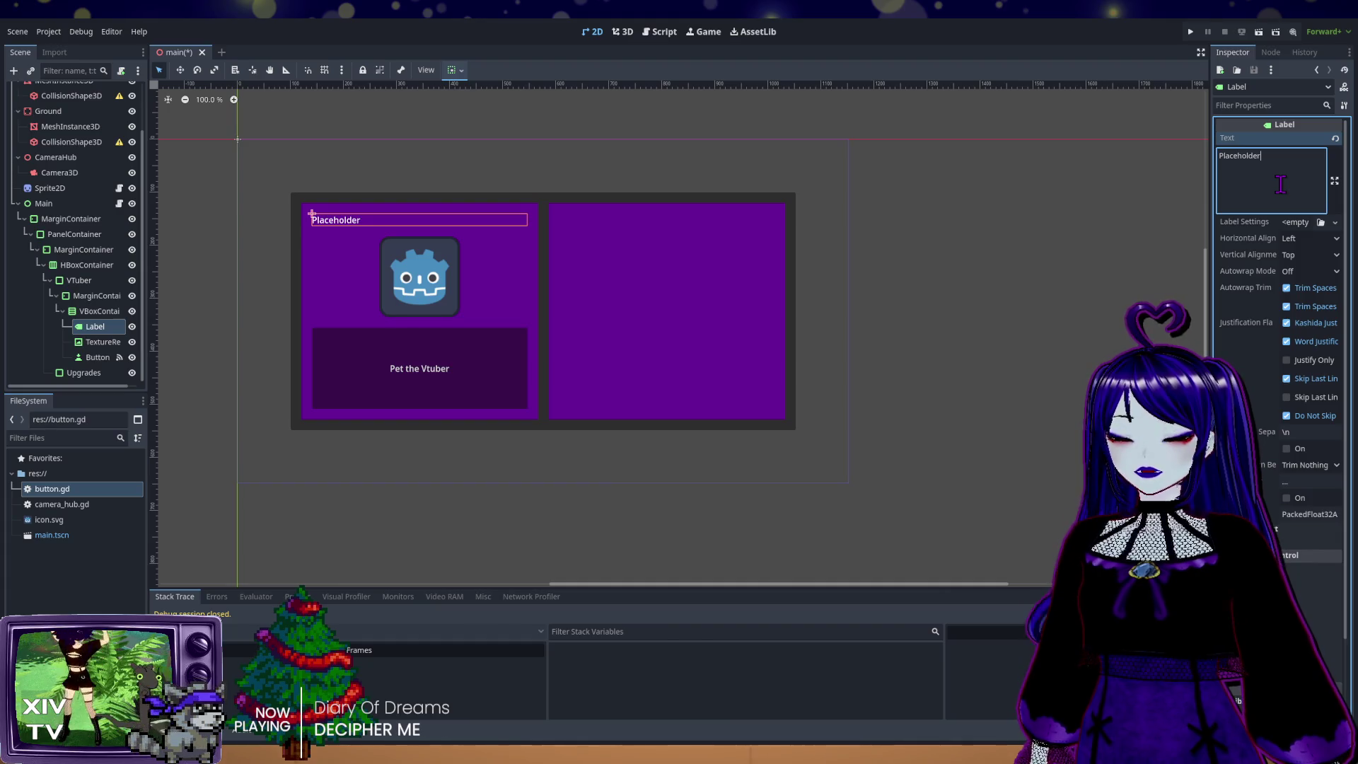
type("3")
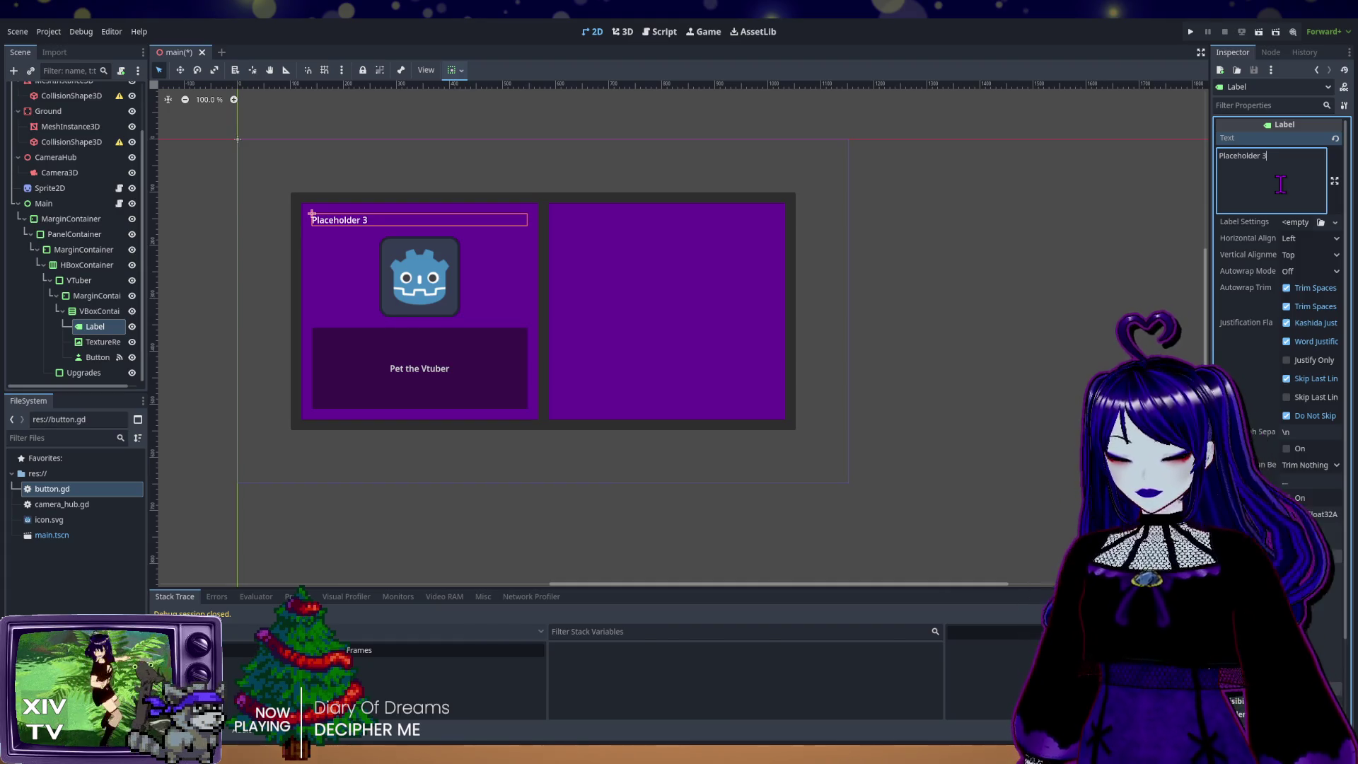
type("D Model")
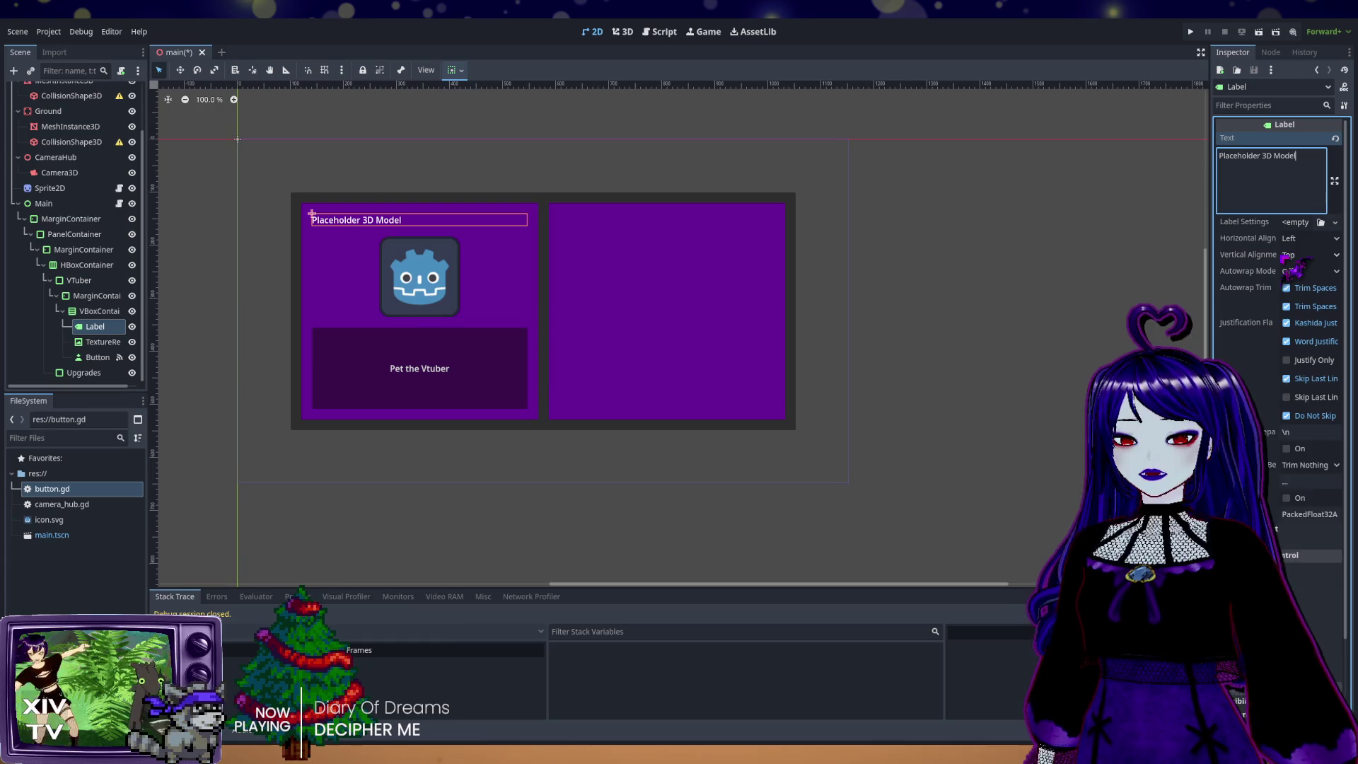
Step: Center the Label's text both horizontally and vertically
left_click(1309, 238)
left_click(1308, 271)
left_click(1309, 254)
left_click(1308, 287)
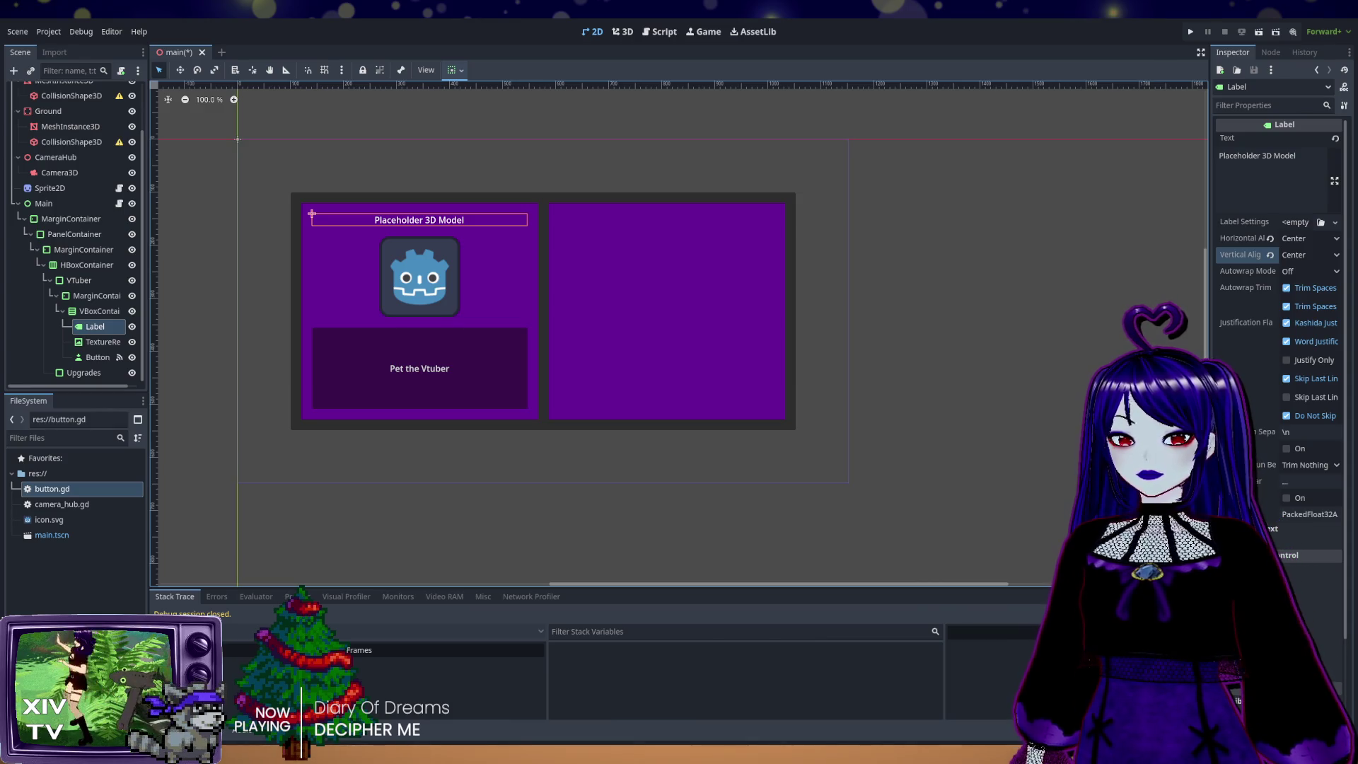
left_click(661, 32)
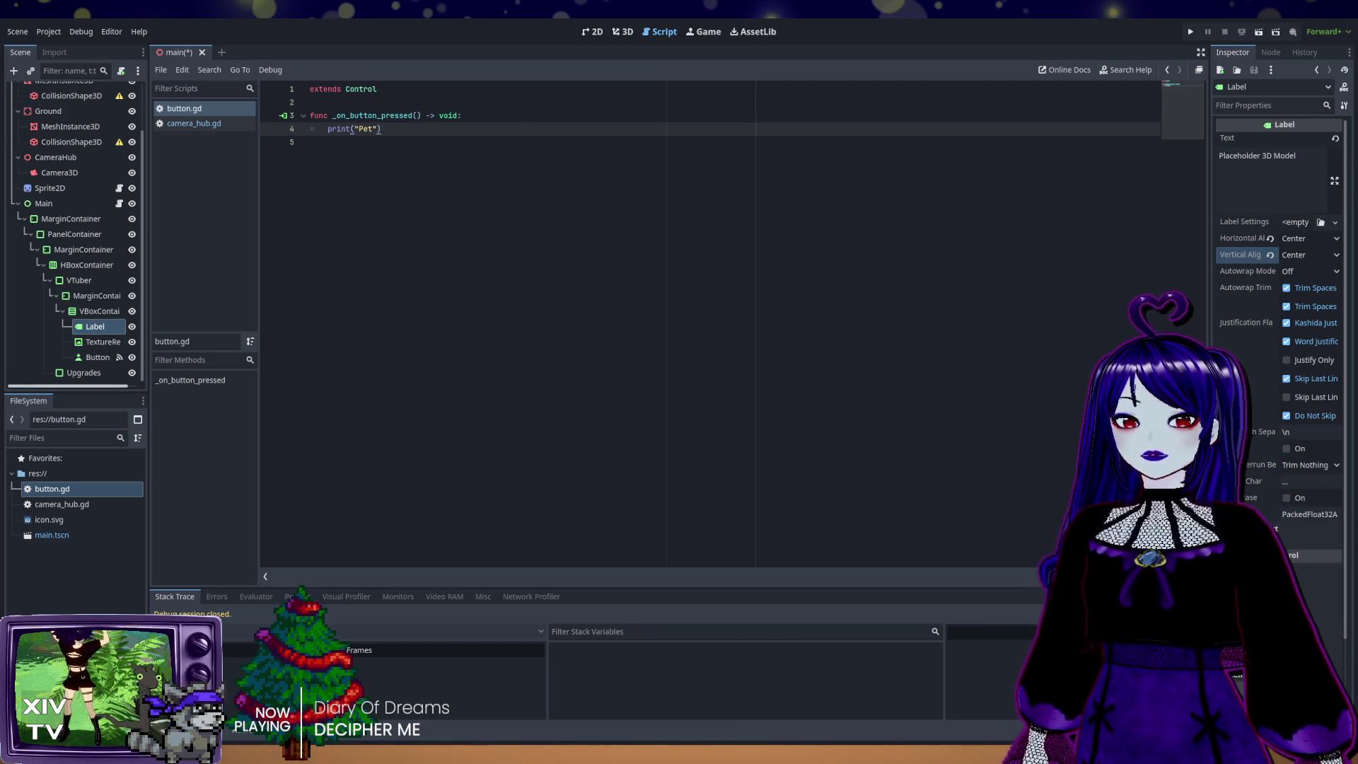
left_click(84, 382)
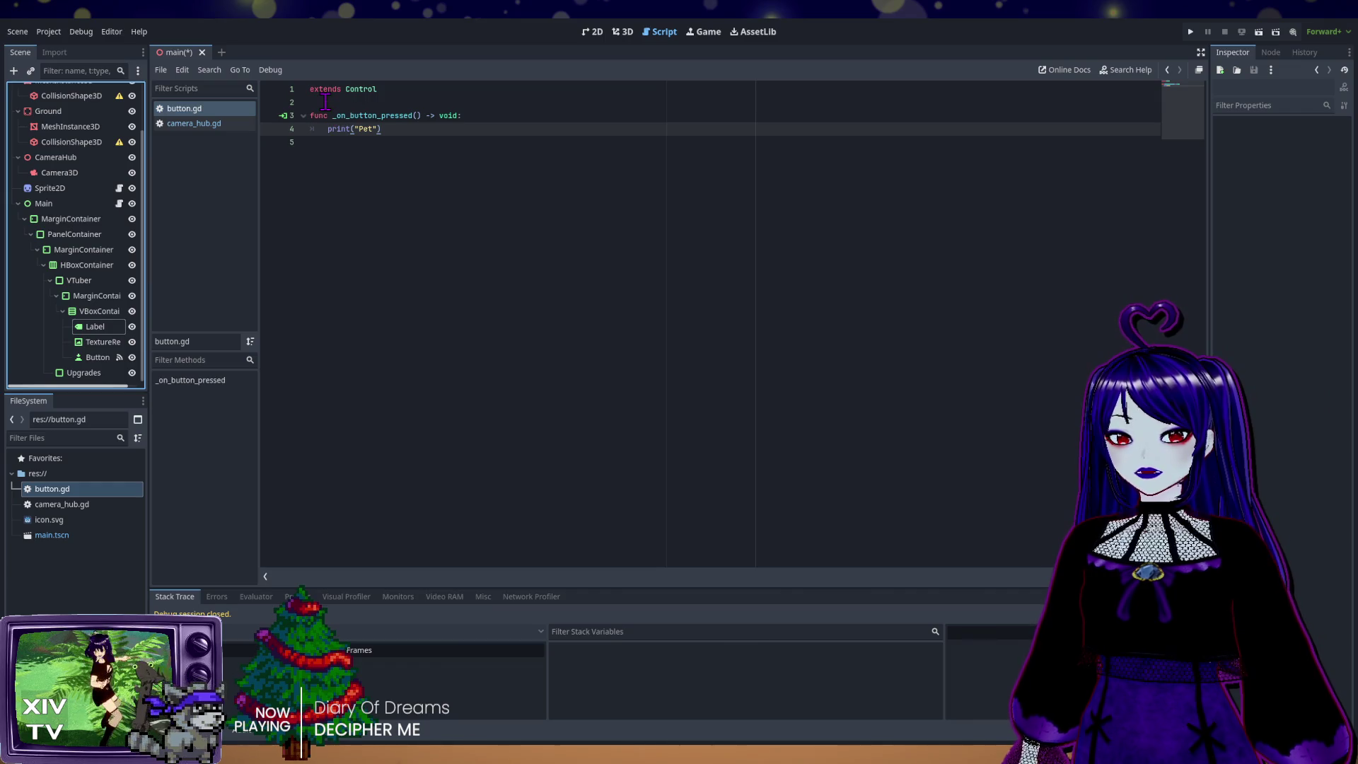
left_click_drag(95, 326, 325, 103)
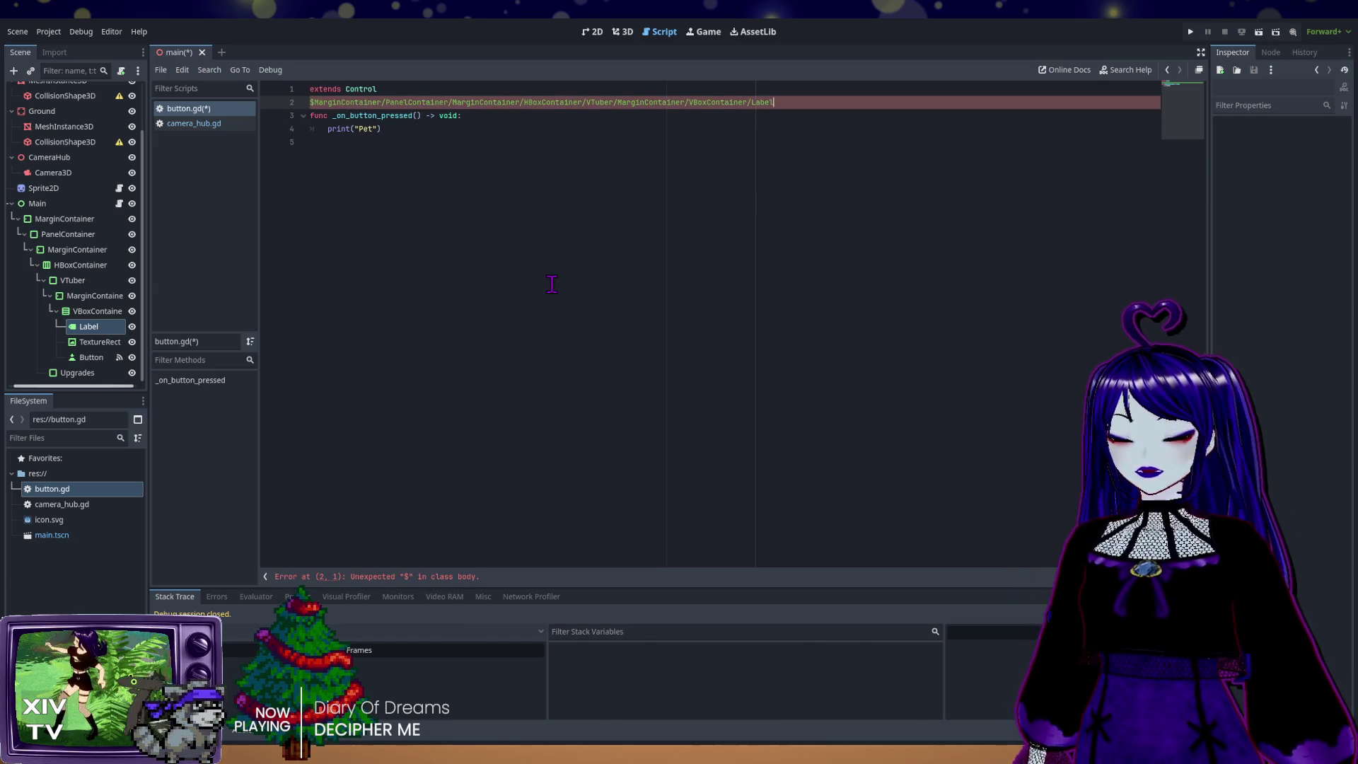
key("ctrl+z")
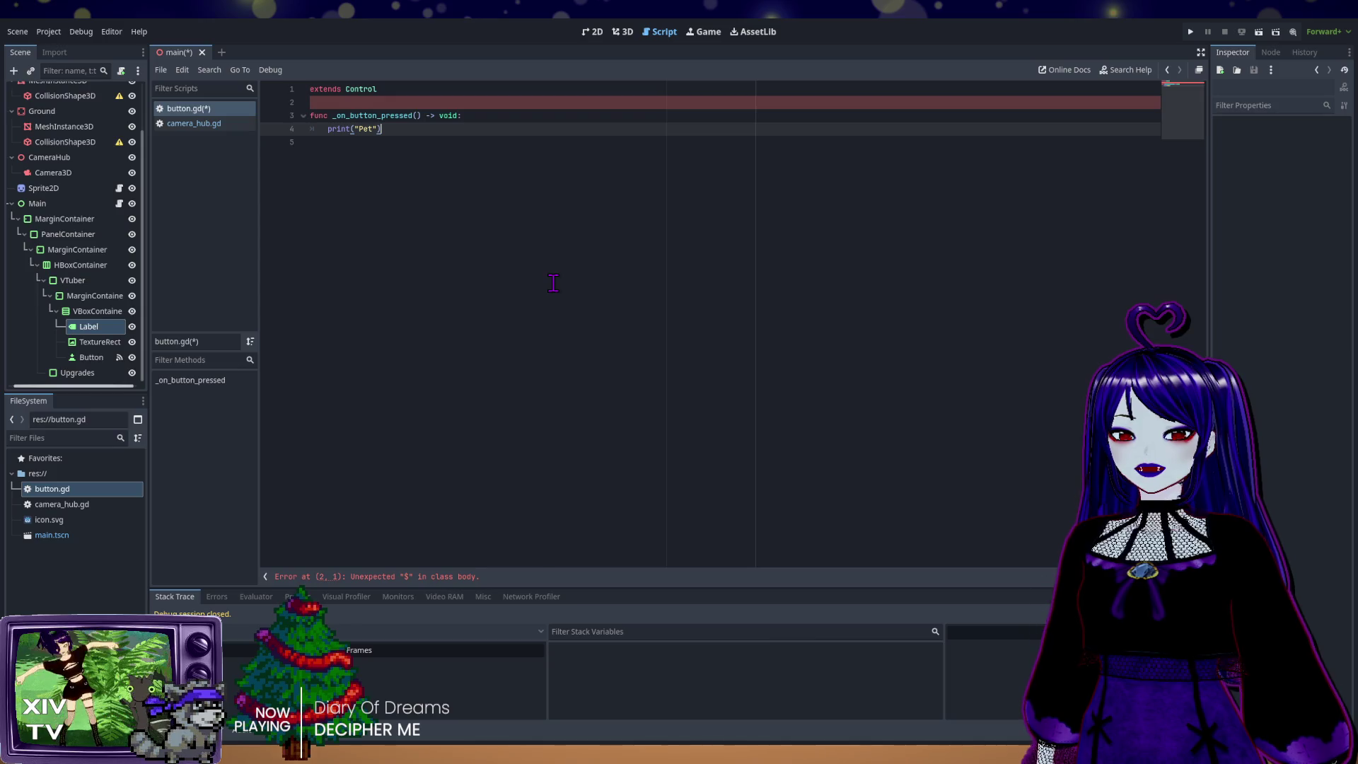
left_click(352, 102)
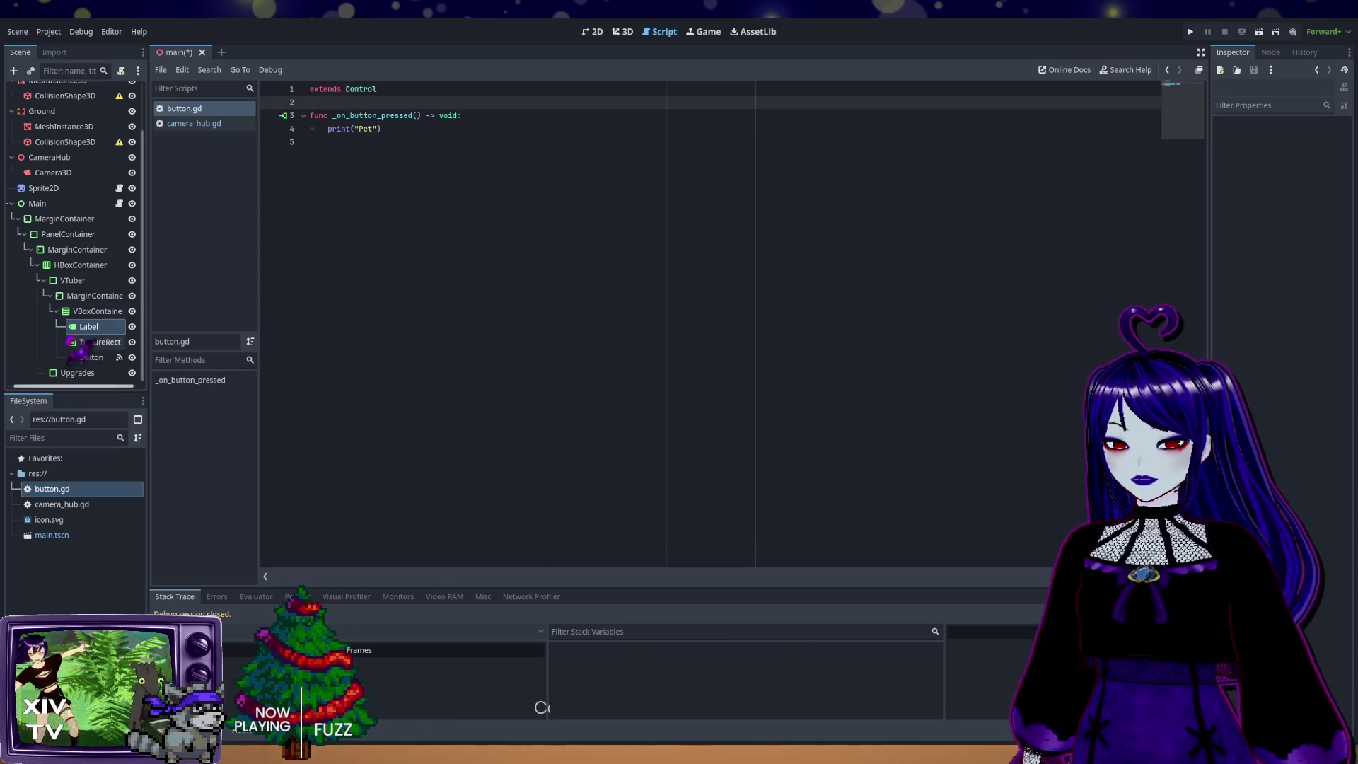
left_click(88, 328)
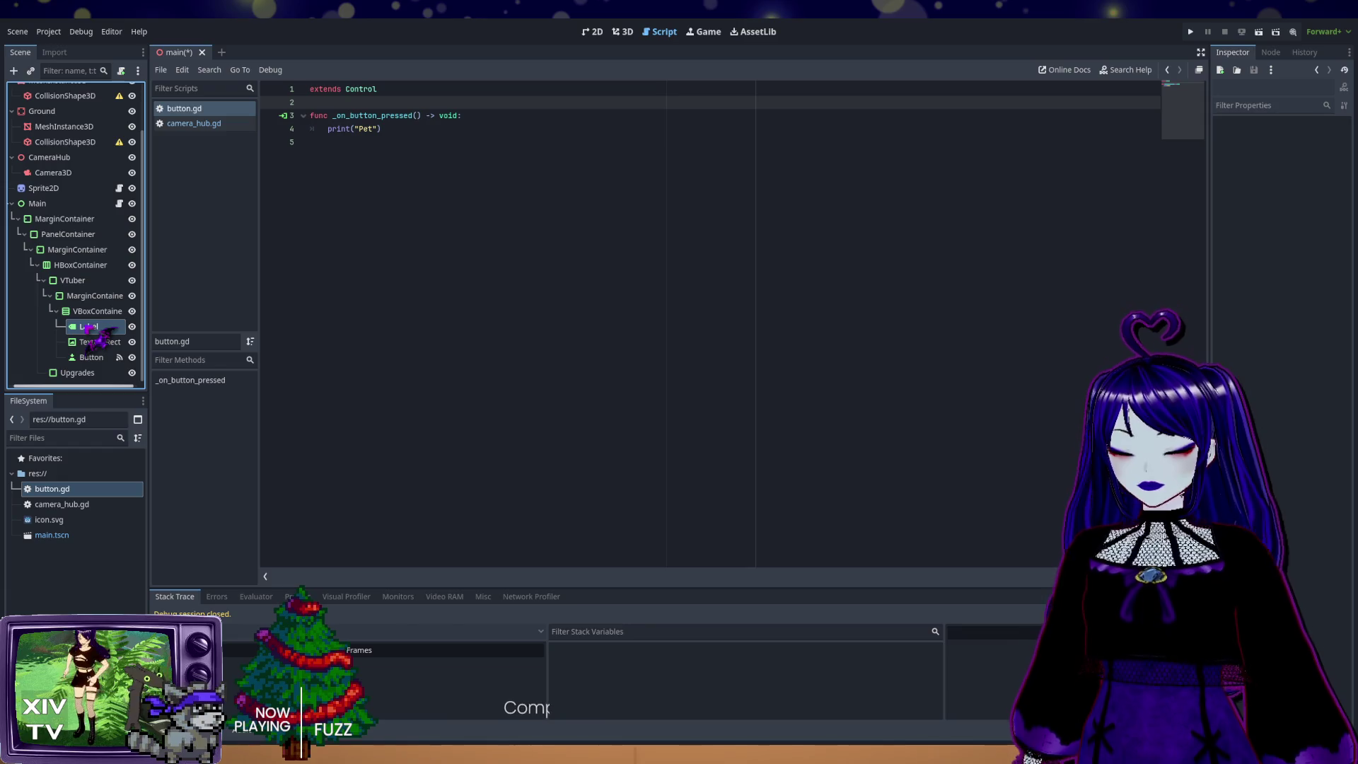
mouse_move(88, 328)
left_mouse_down()
mouse_move(340, 136)
mouse_move(354, 119)
mouse_move(336, 106)
left_mouse_up()
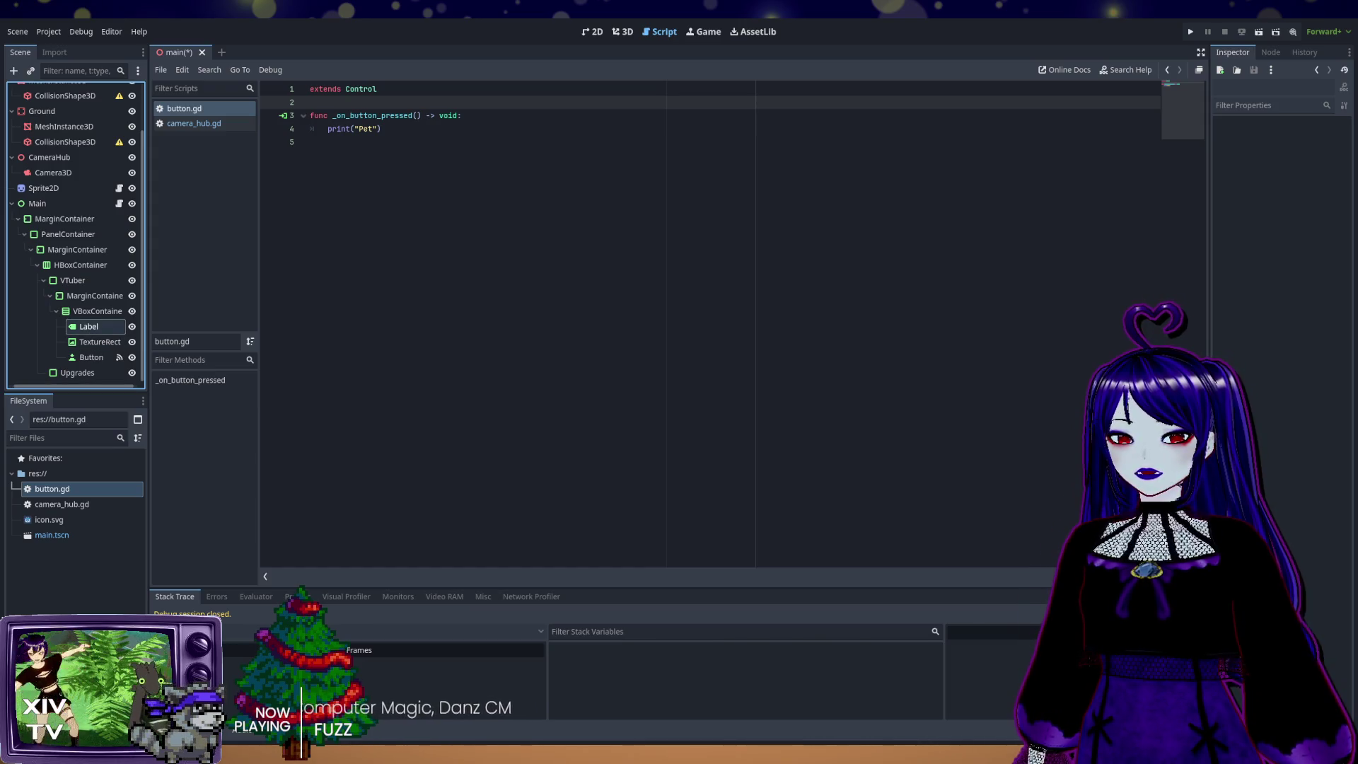
left_click(113, 324)
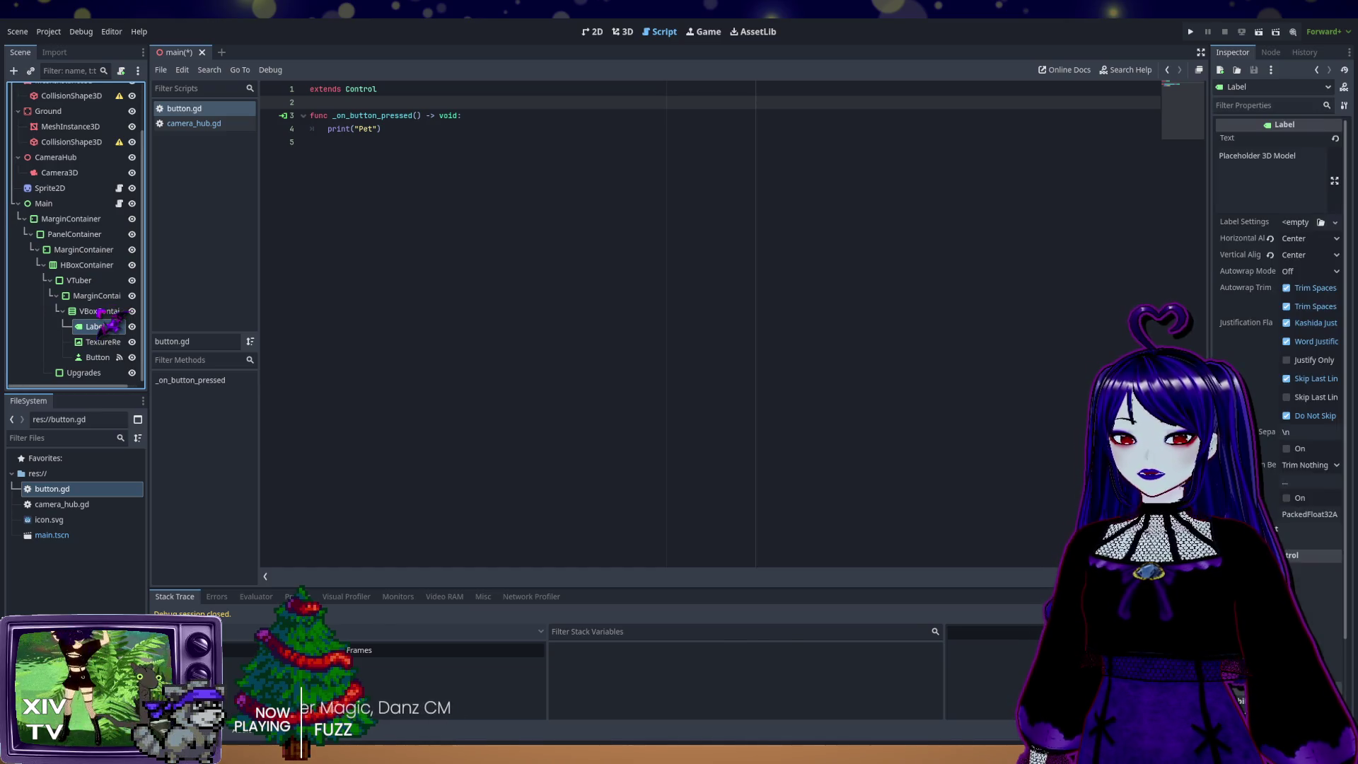
left_click(288, 313, "shift")
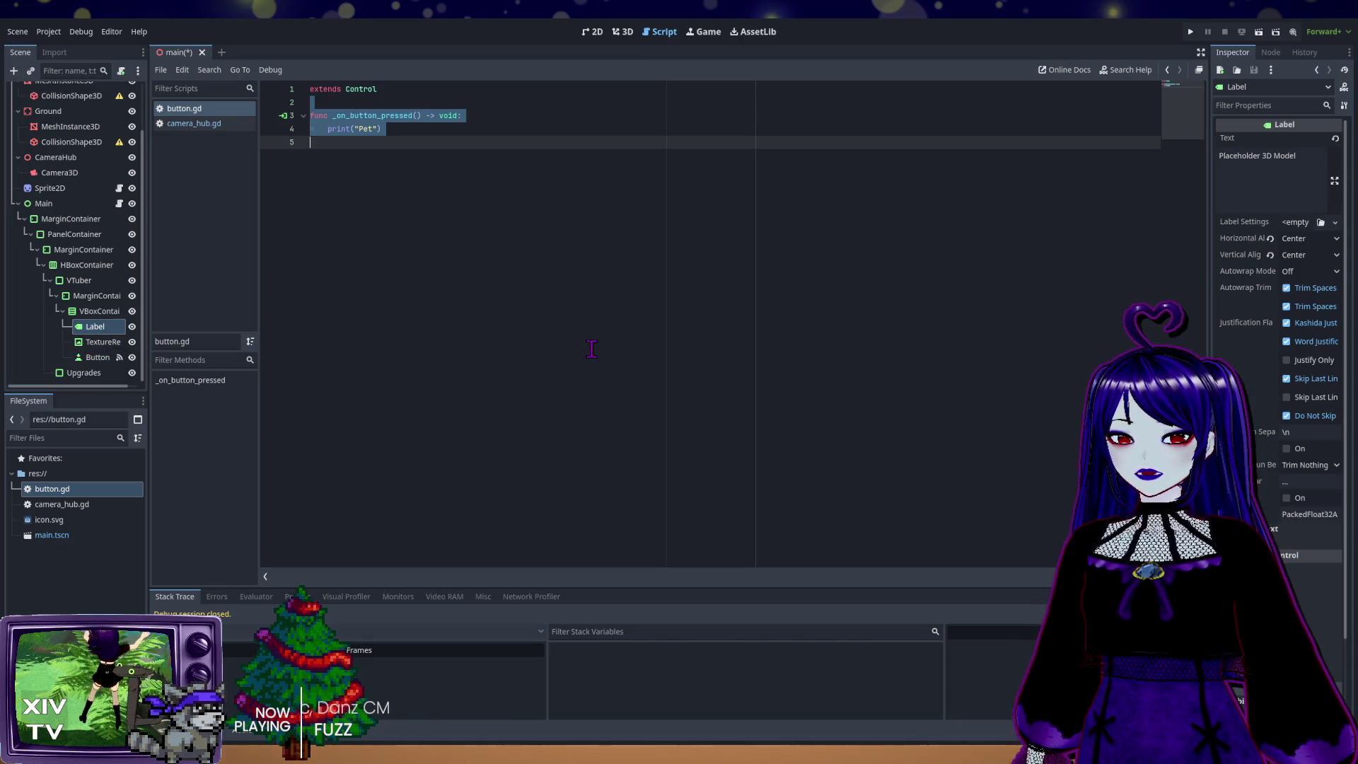
left_click(356, 106)
left_click_drag(94, 328, 330, 115)
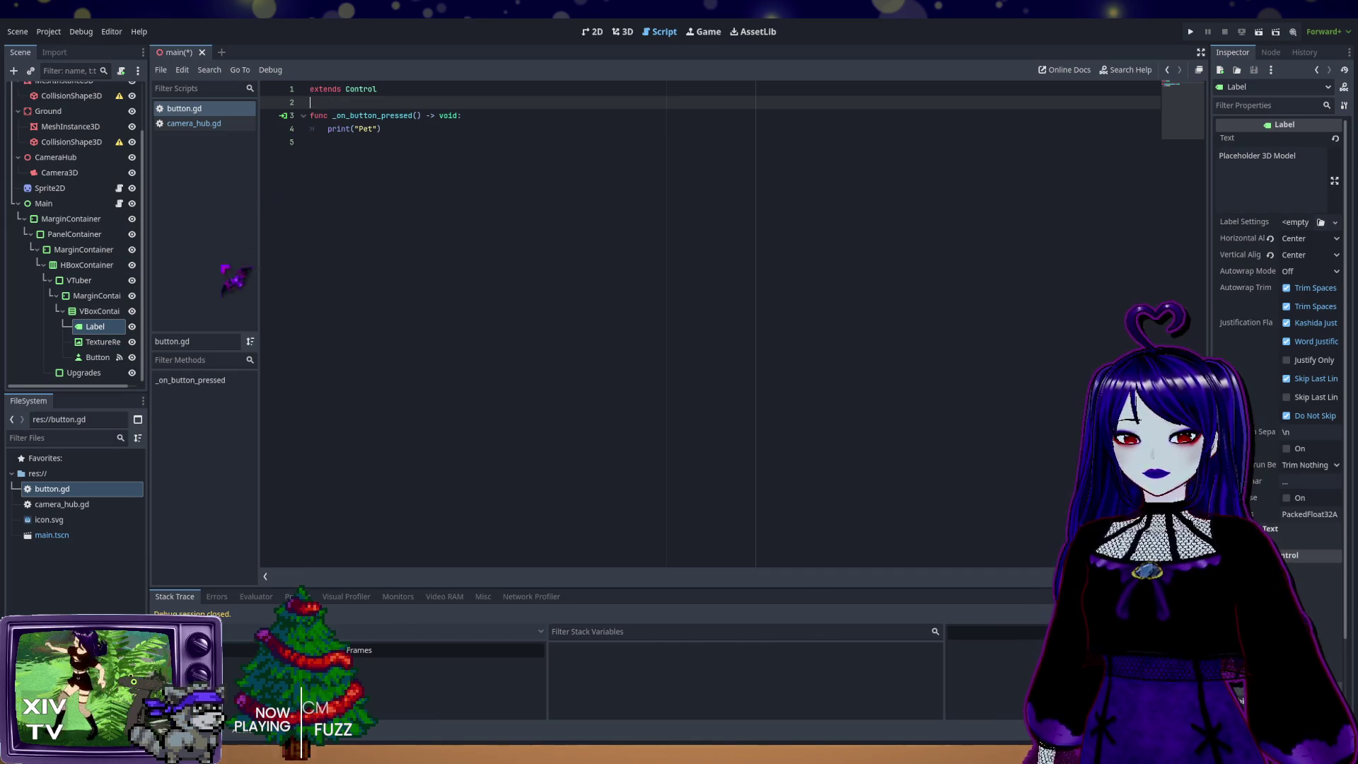
left_click(93, 330)
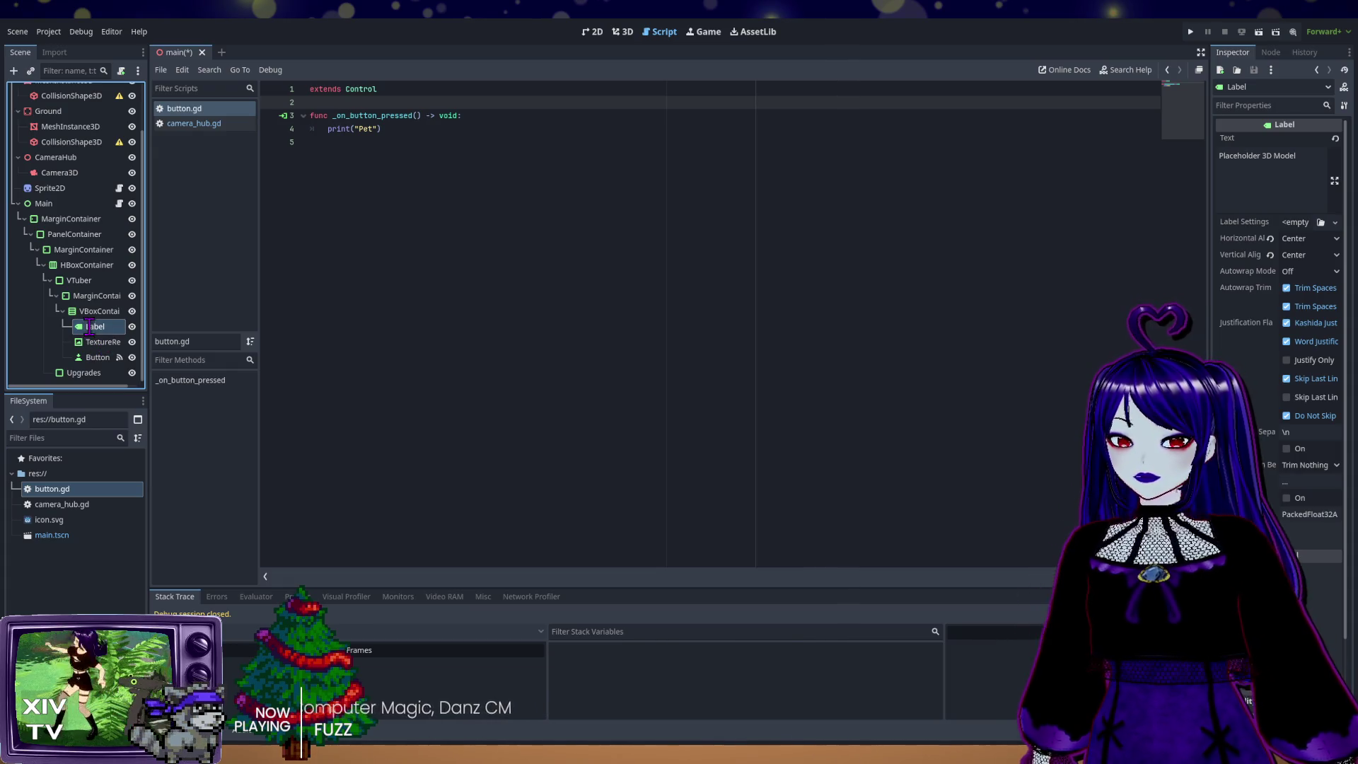
left_click(496, 263, "shift")
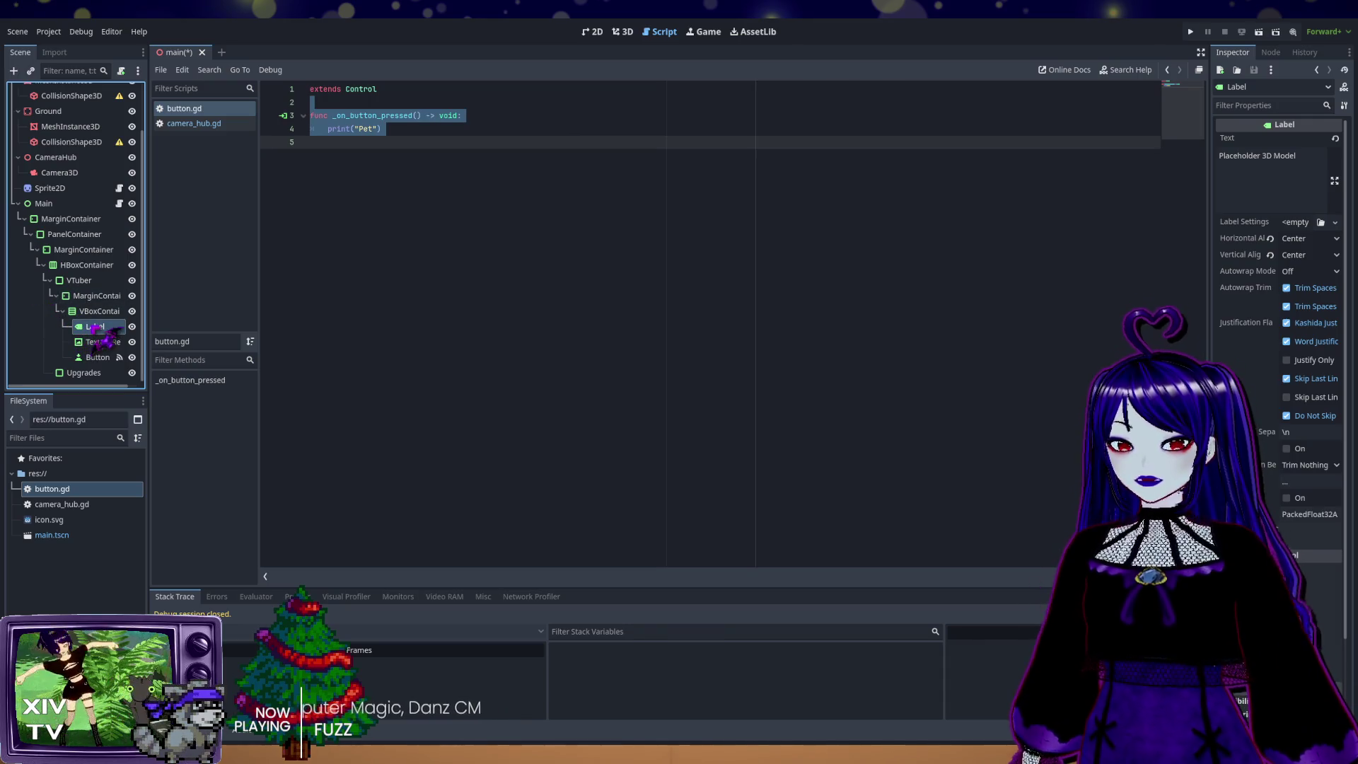
mouse_move(81, 344)
left_mouse_down()
mouse_move(255, 237)
mouse_move(361, 137)
mouse_move(362, 115)
left_mouse_up()
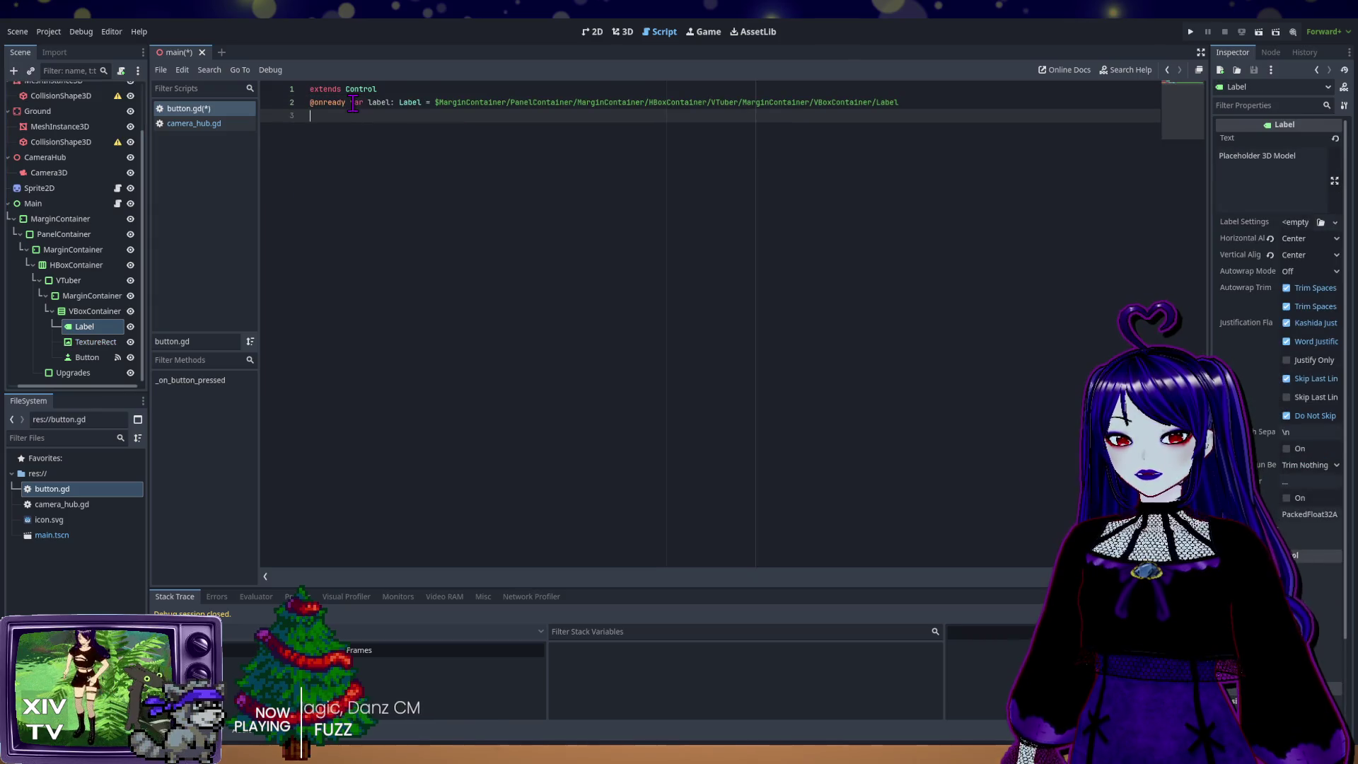
key("ctrl+z")
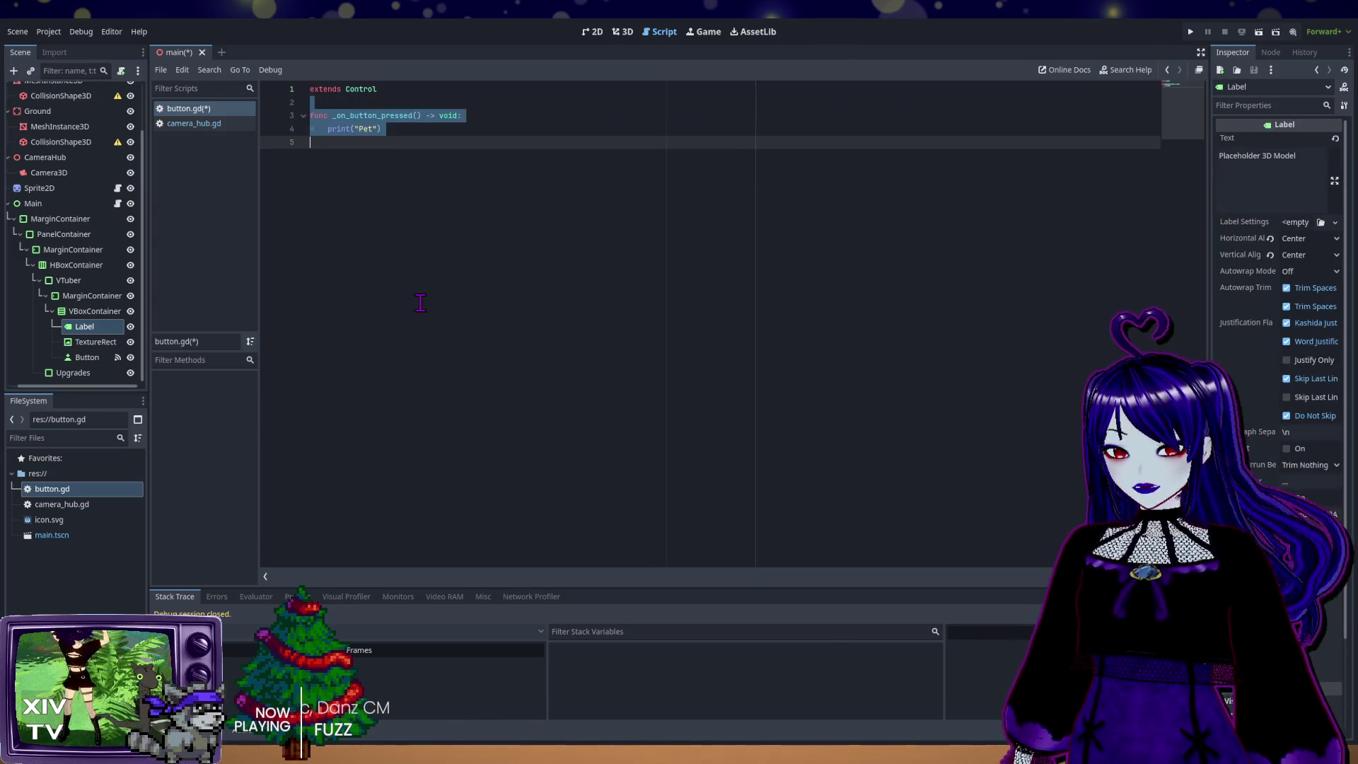
left_click(305, 142)
key("ctrl+s")
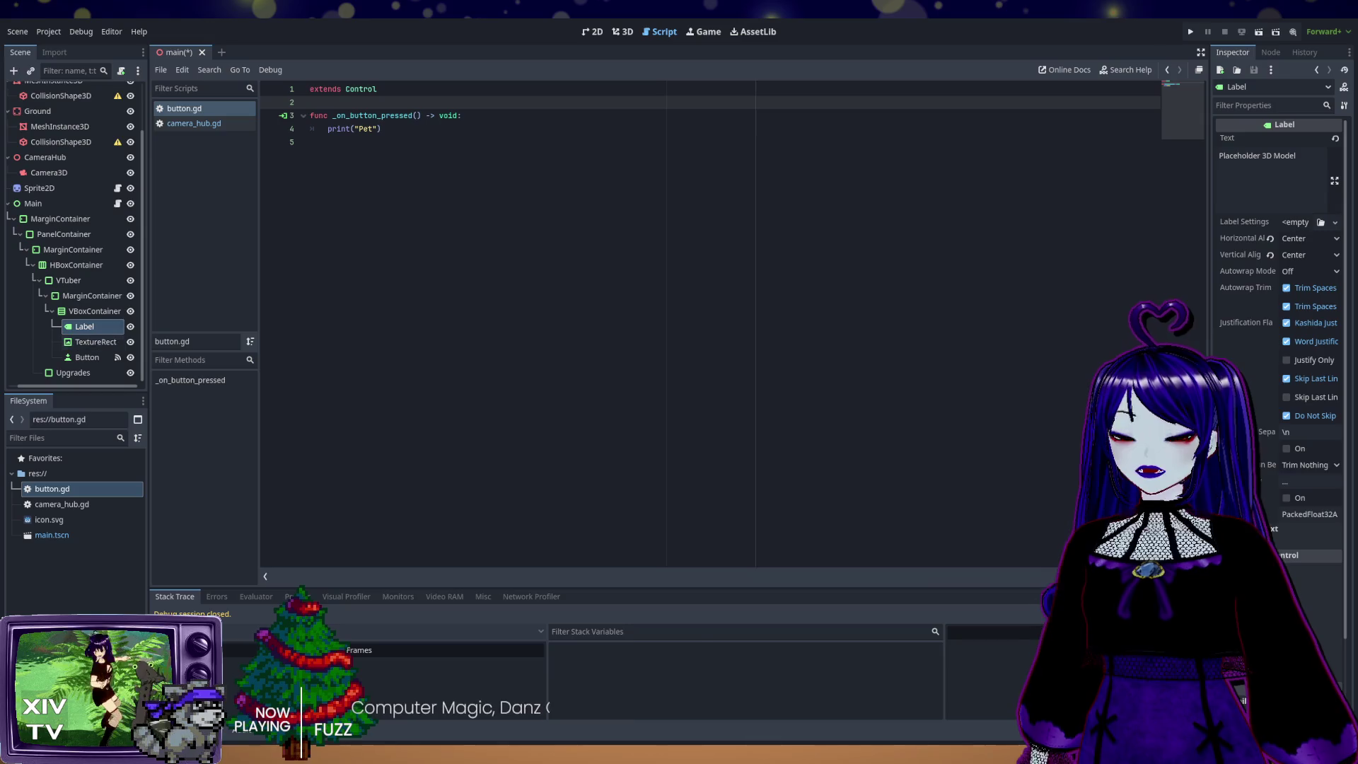
mouse_move(92, 341)
left_mouse_down()
mouse_move(83, 353)
mouse_move(233, 222)
mouse_move(331, 122)
mouse_move(324, 106)
left_mouse_up()
left_click(412, 91)
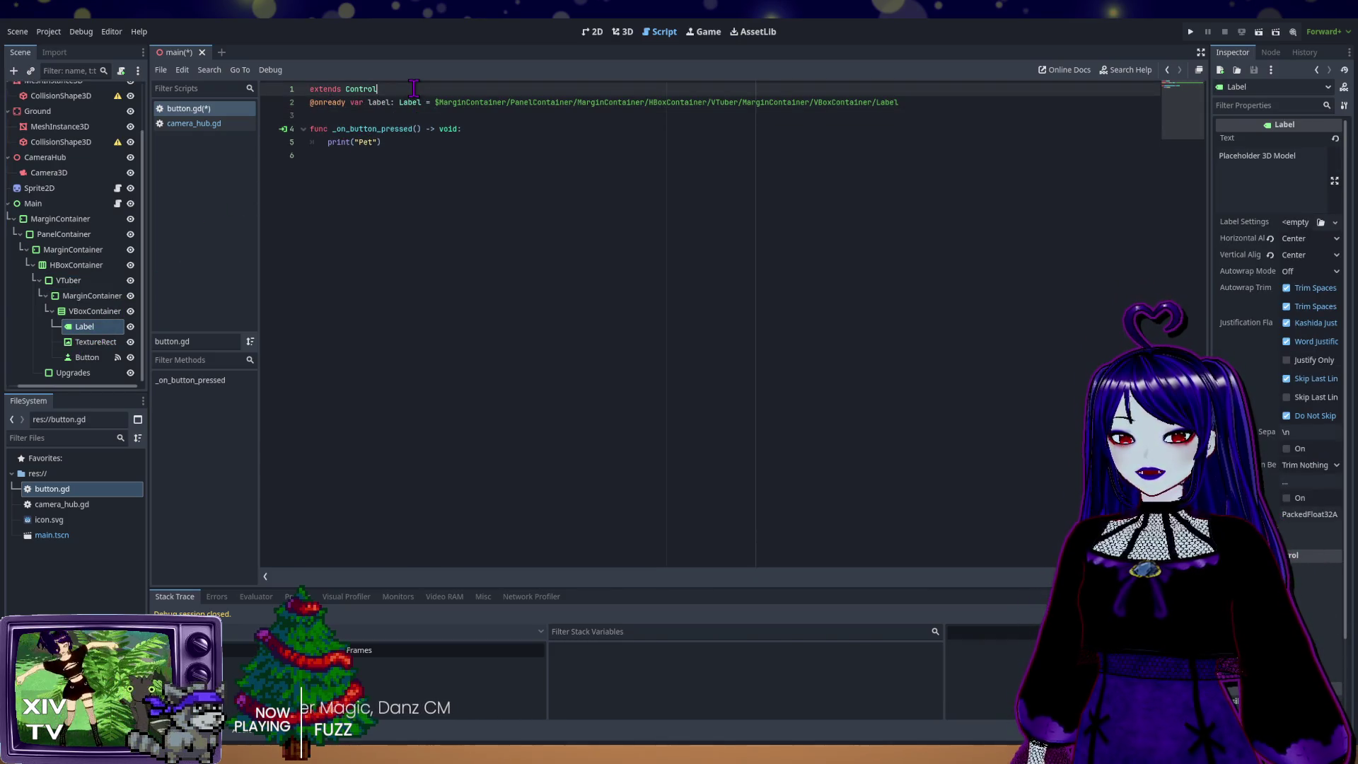
Step: Add a blank line after 'extends Control' and rename the Label variable to vtuber_label
key("Return")
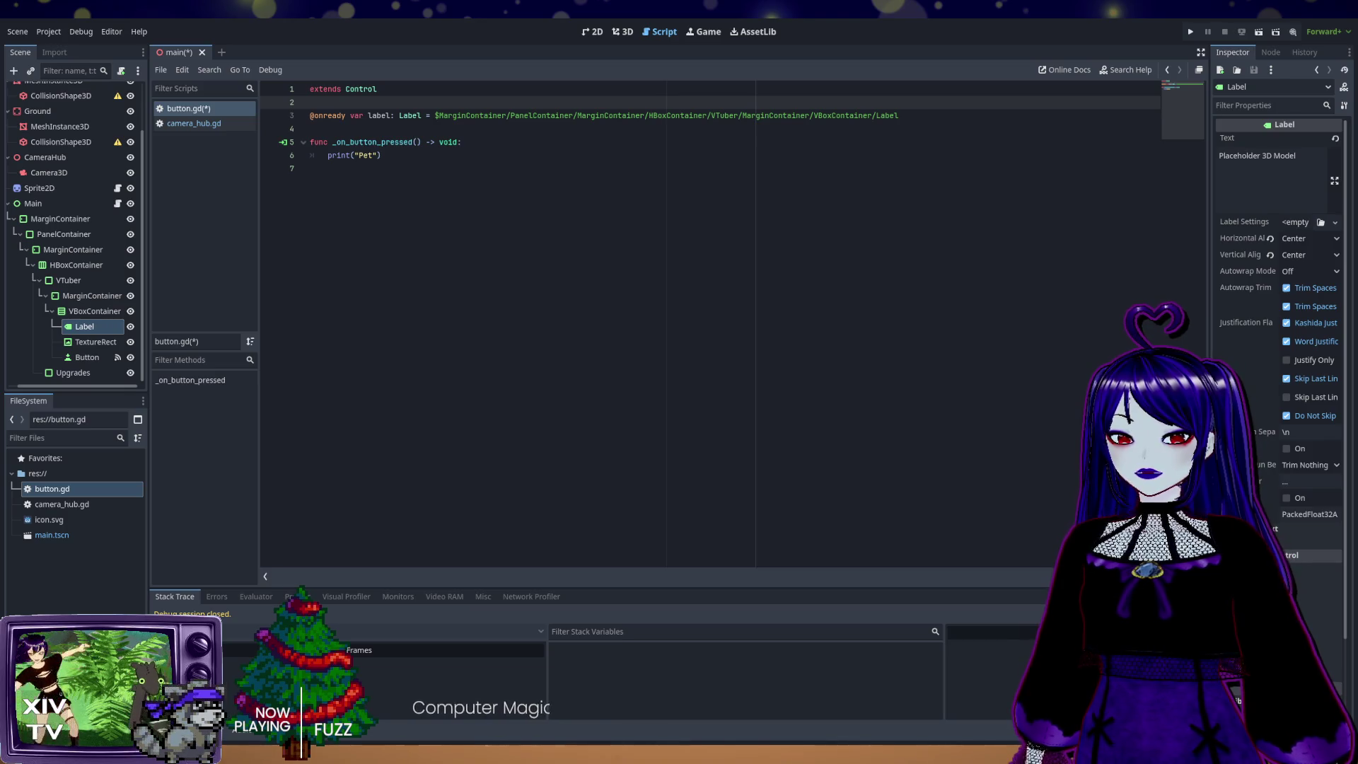
key("Down")
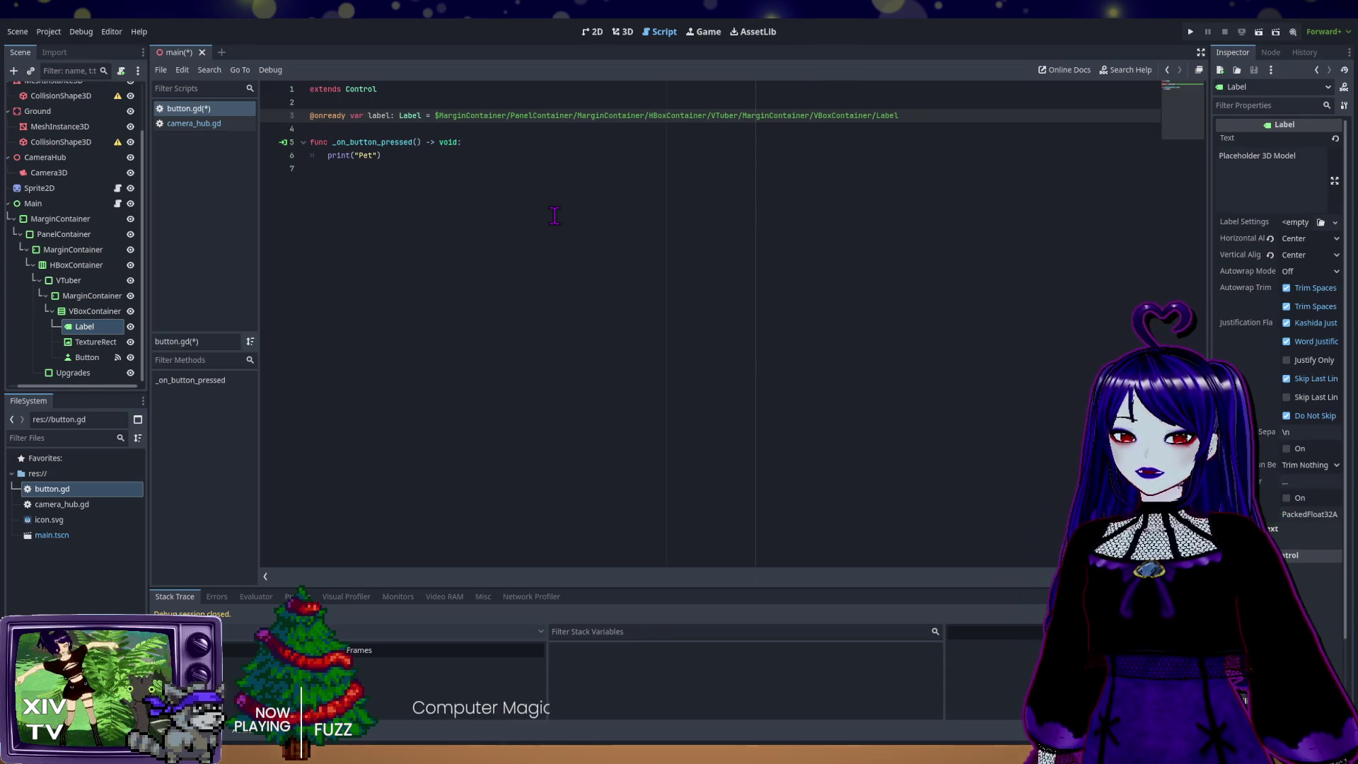
type("vtub")
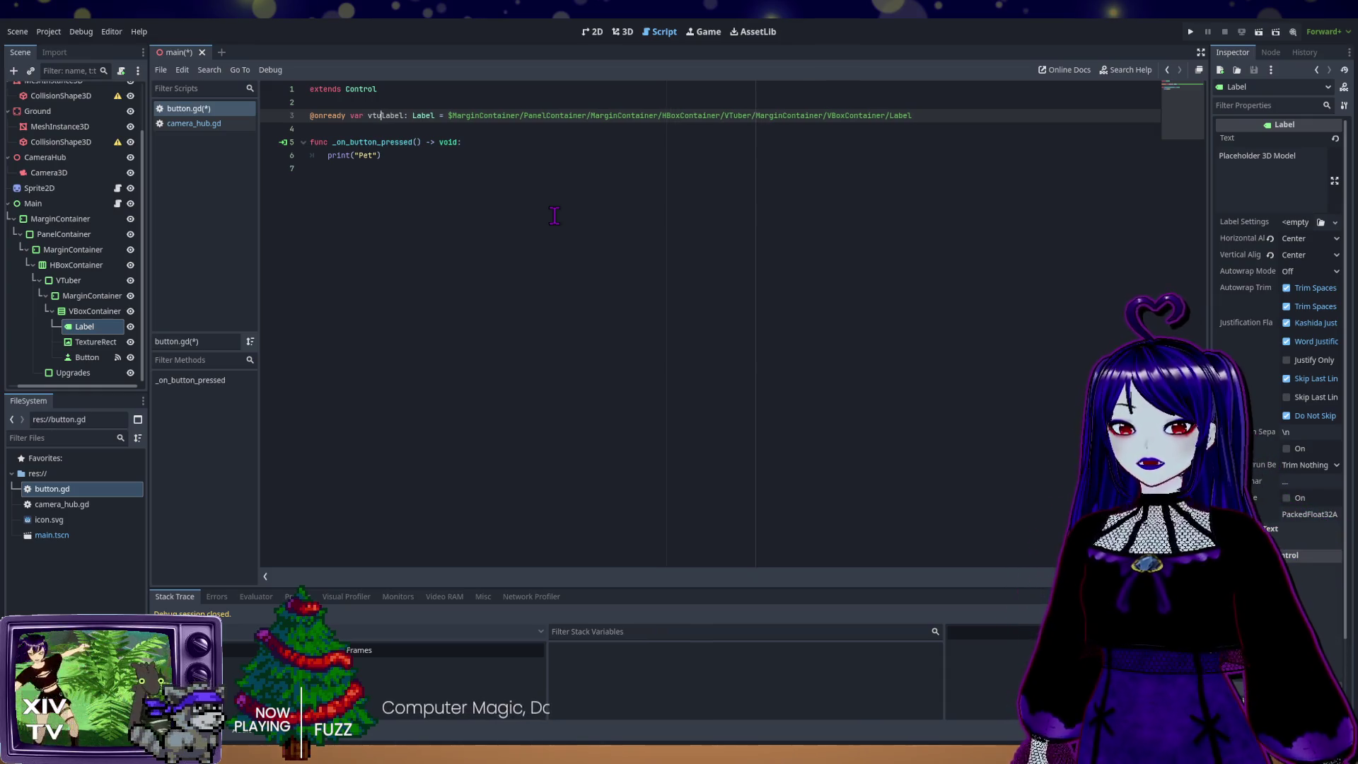
type("er_l")
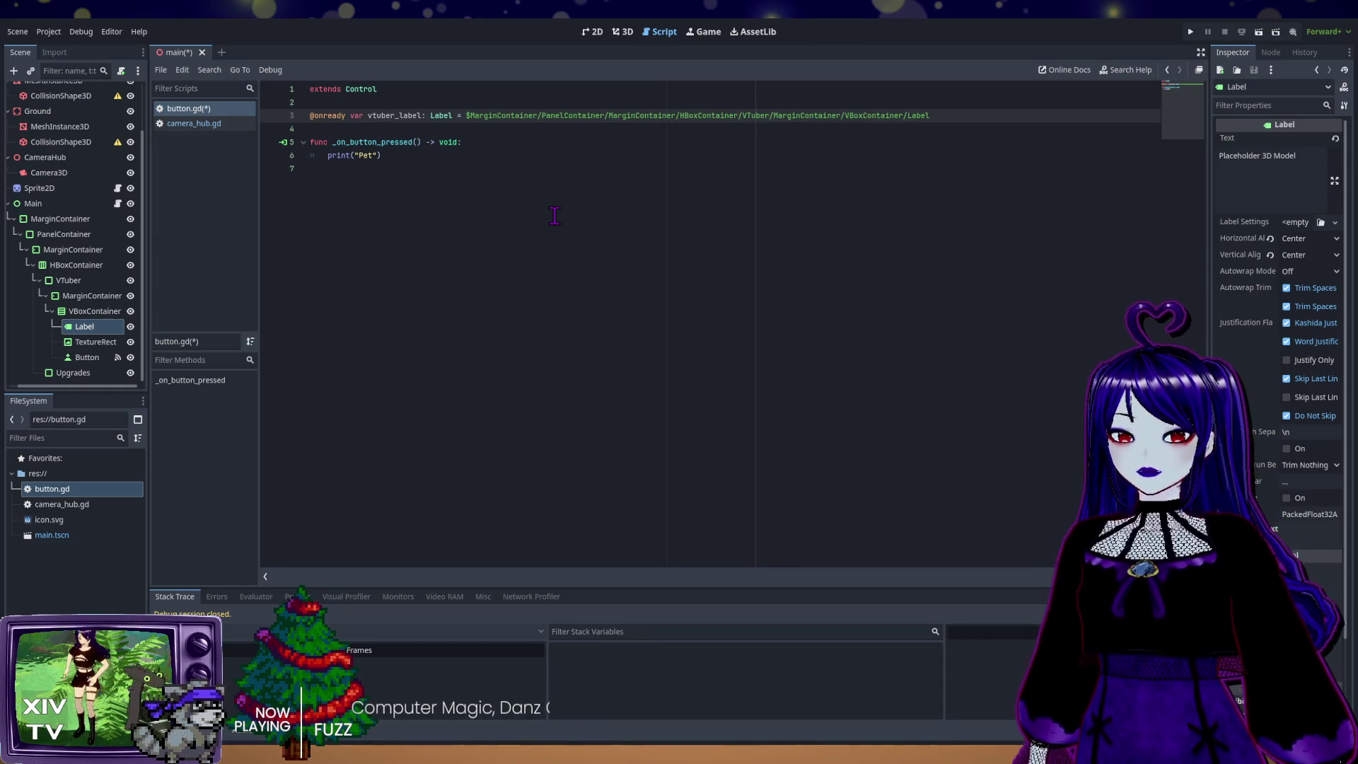
key("Delete")
type("l")
left_click(554, 215)
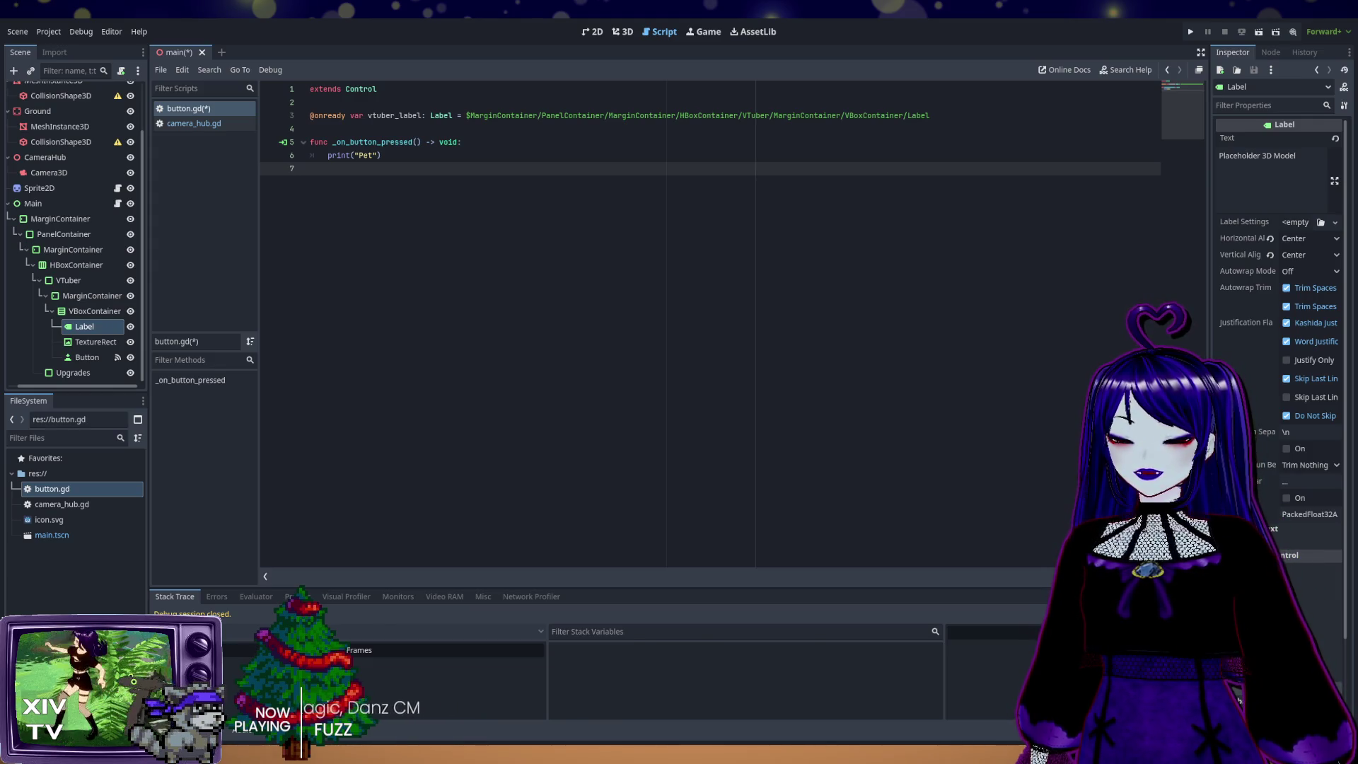
left_click(446, 128)
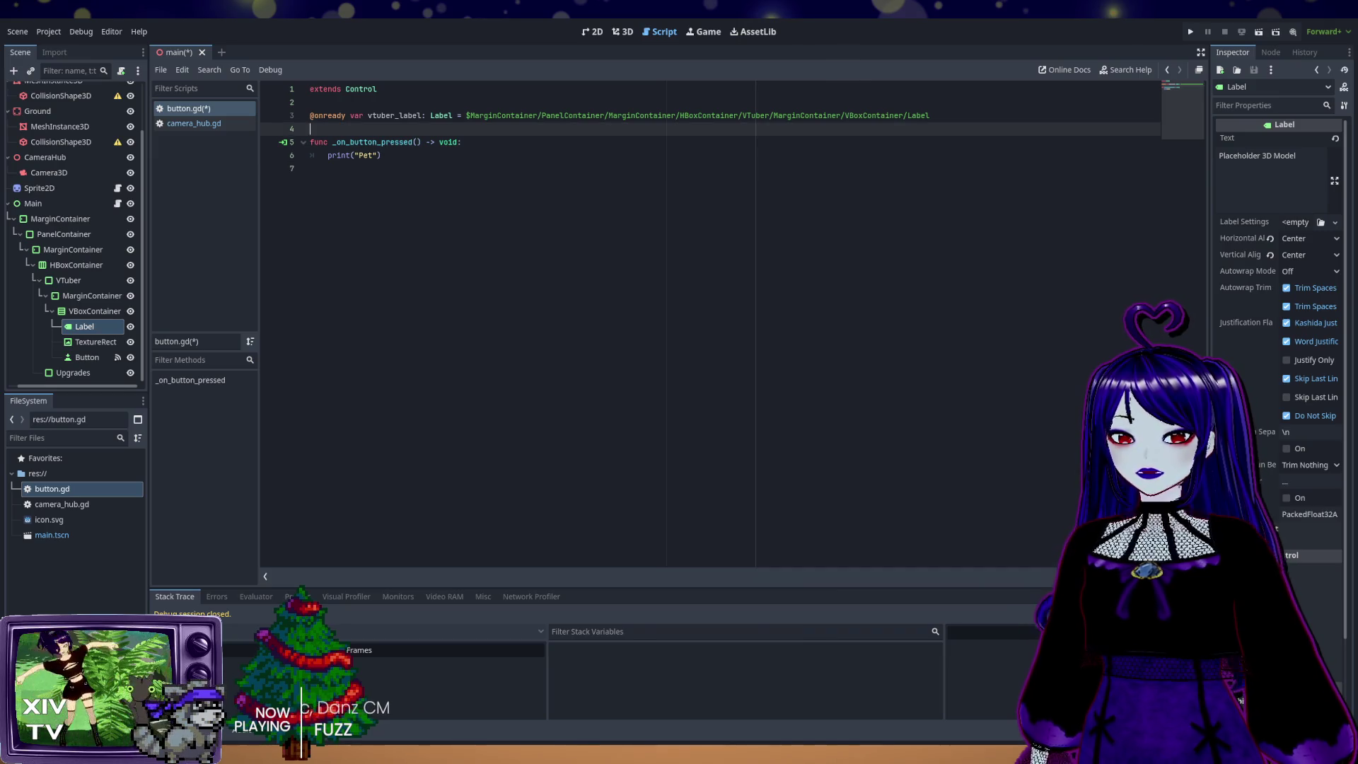
Step: Declare 'var costumes = 0' and 'var backgrounds = 0' above the button function
key("Return")
key("Up")
key("Return")
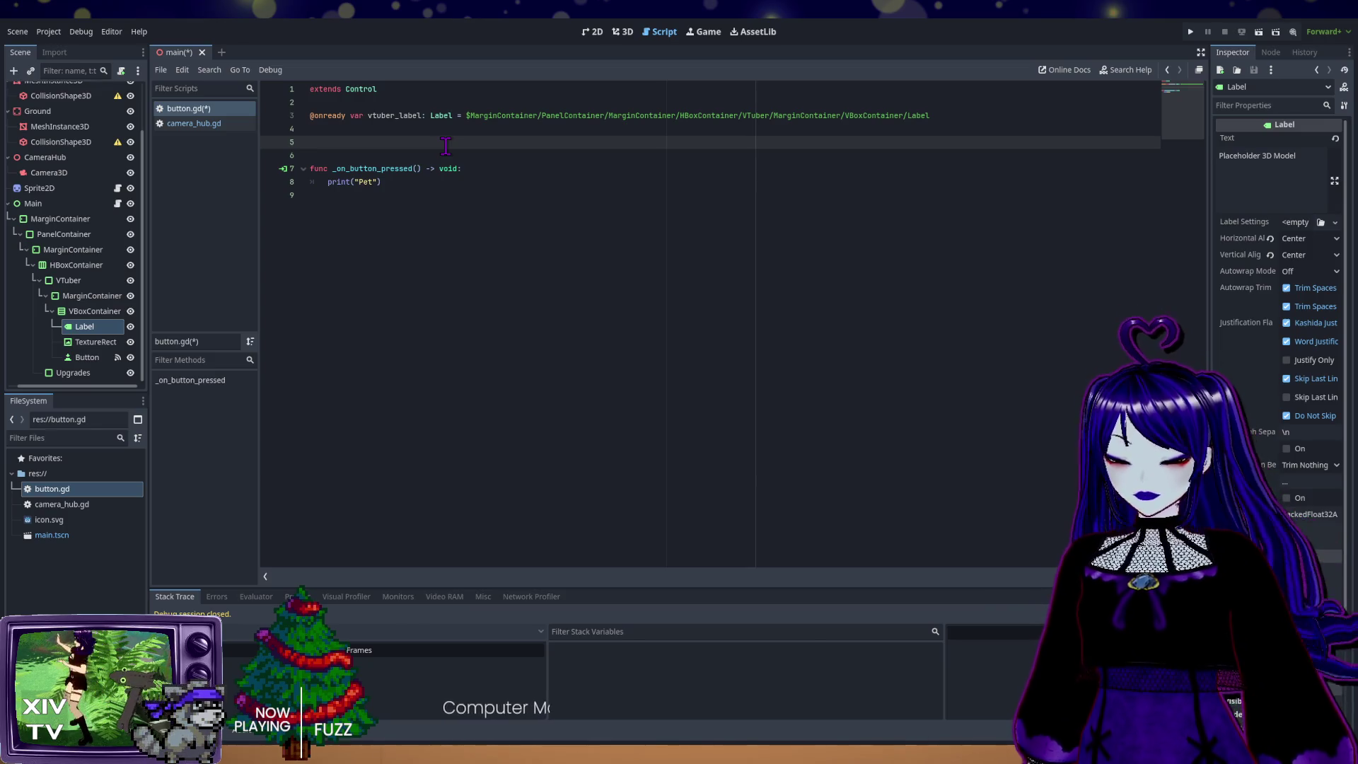
type("var costume")
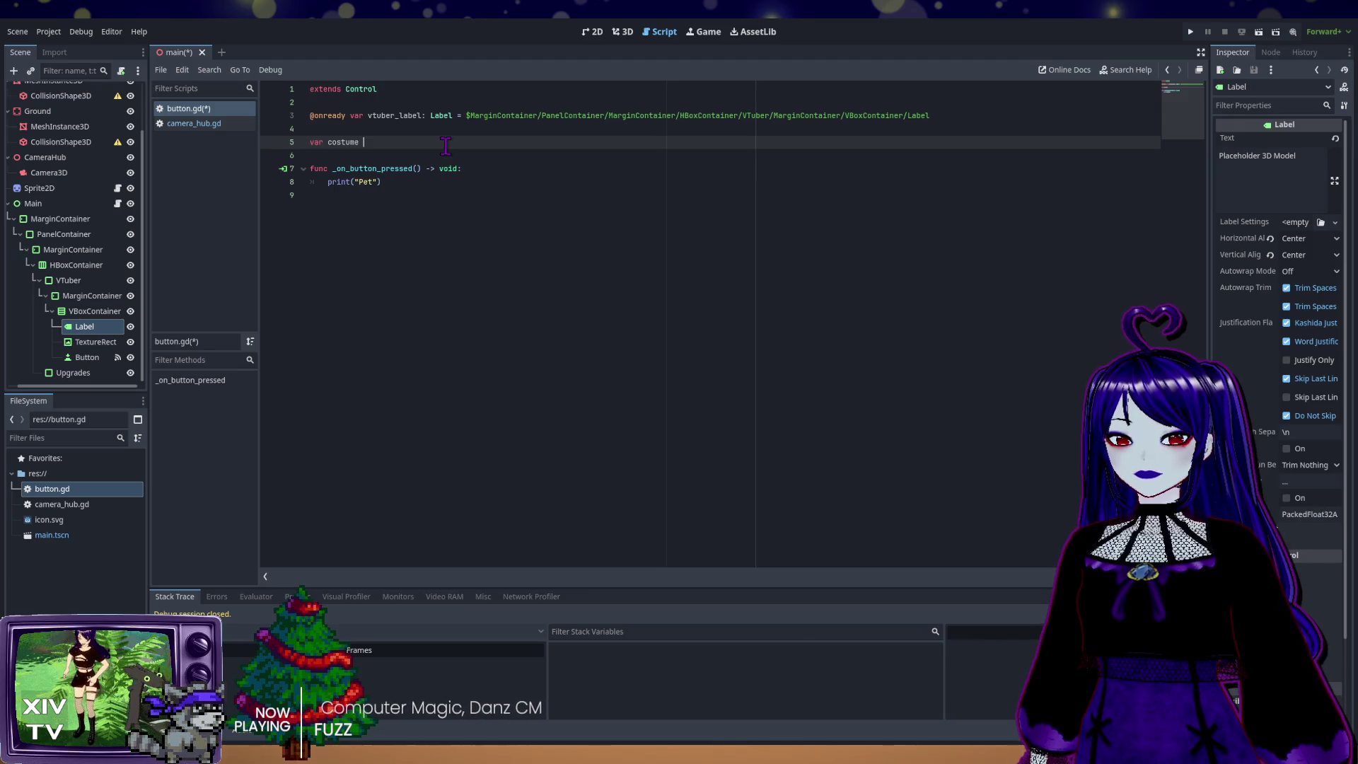
type(" = 0")
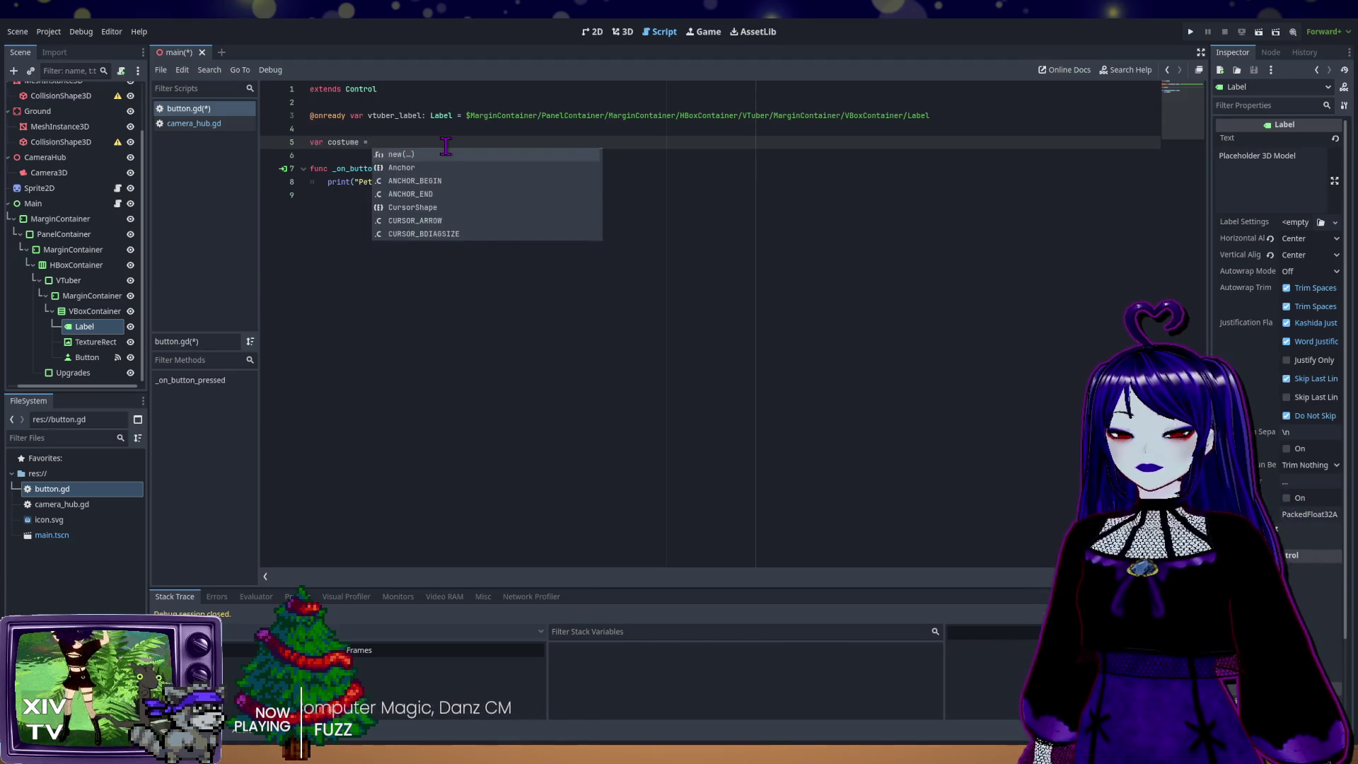
key("Return")
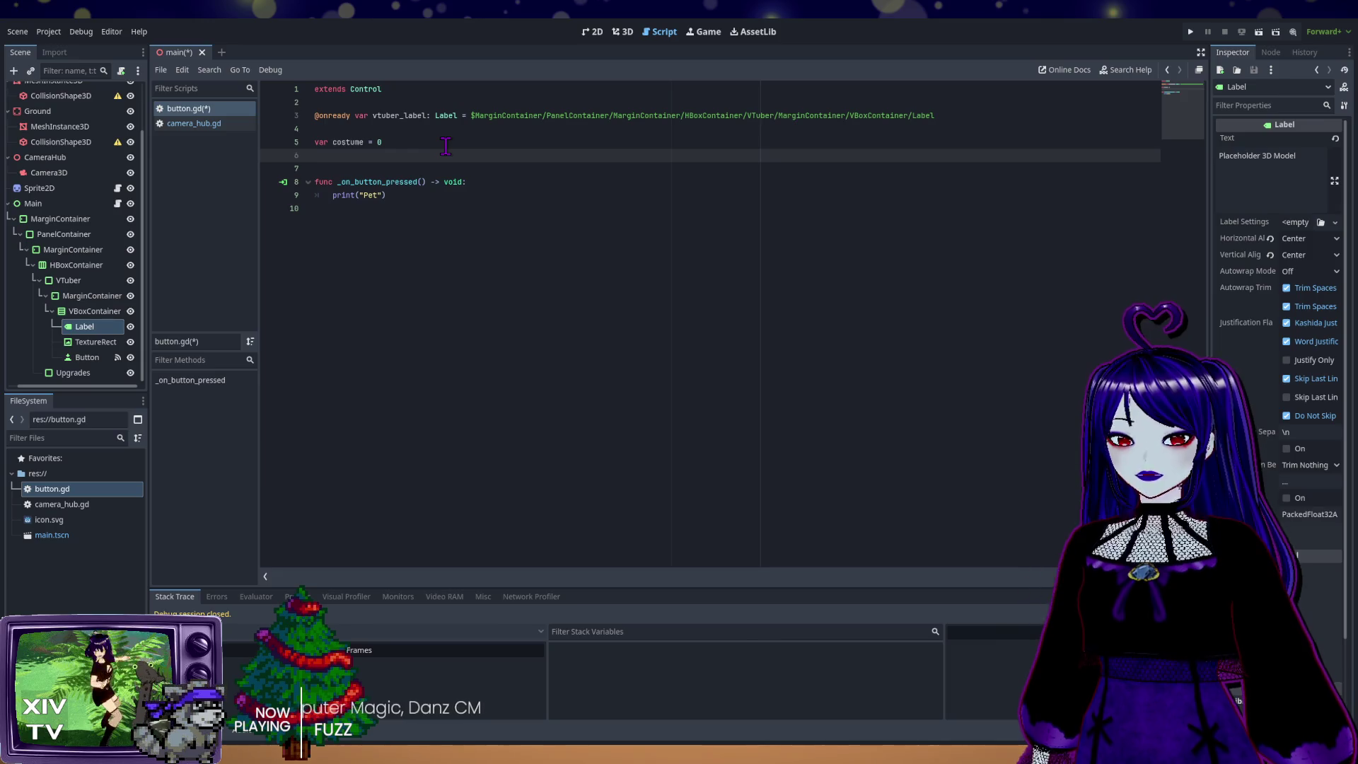
type("var b")
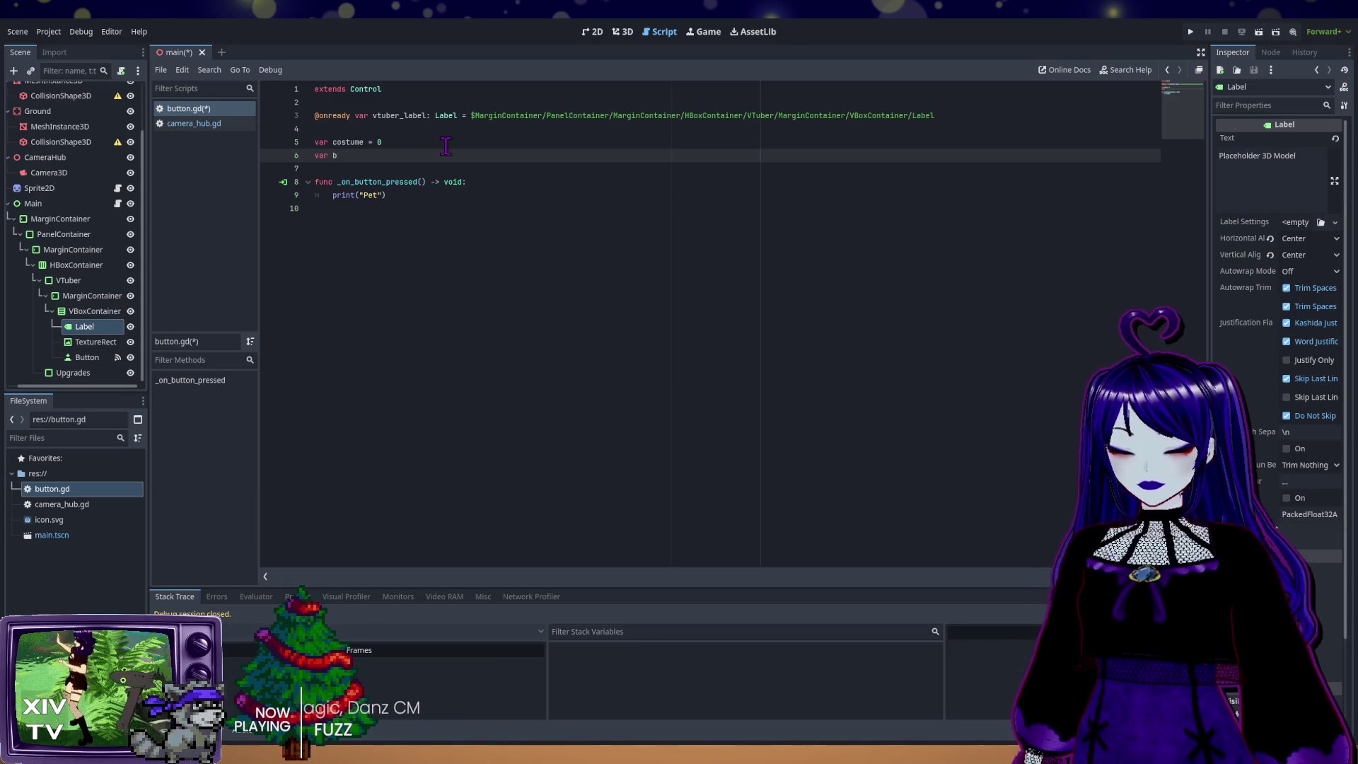
type("ackgrounds")
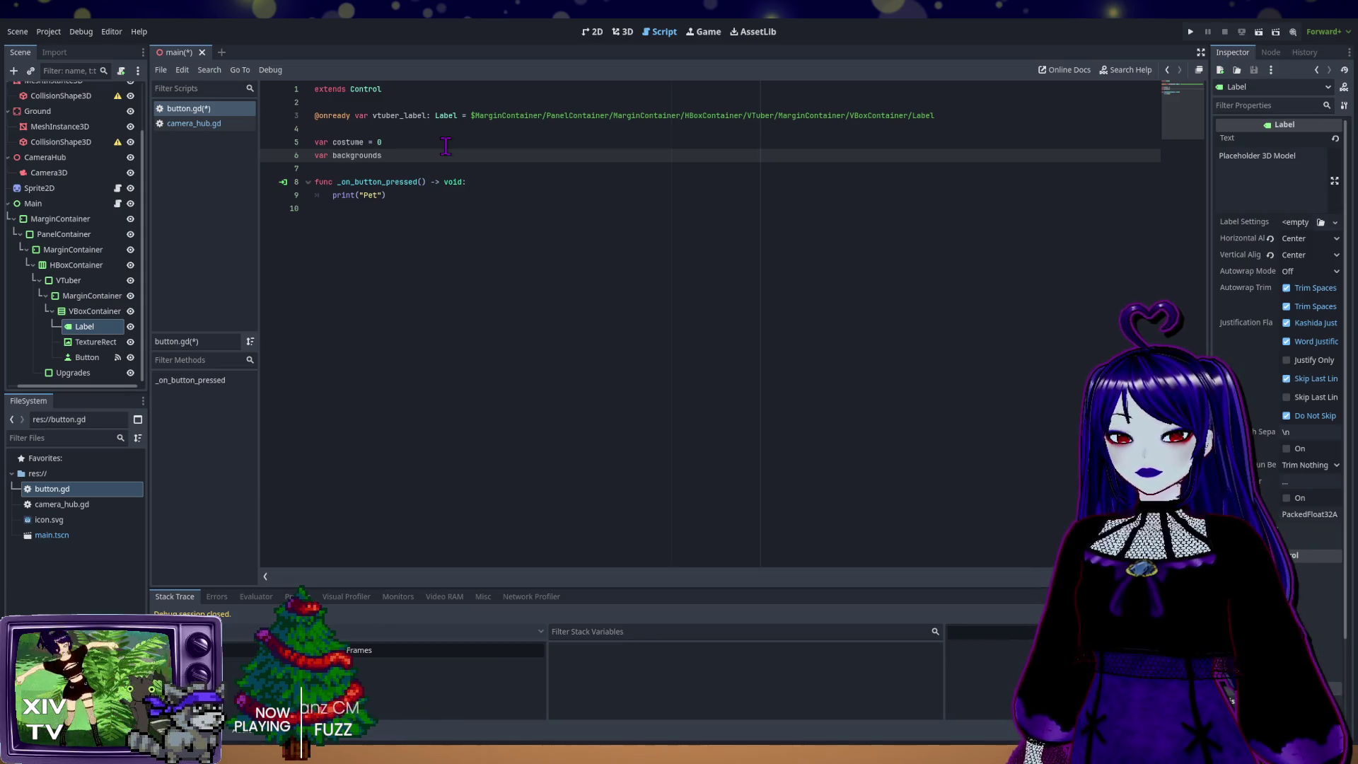
type(" = 0")
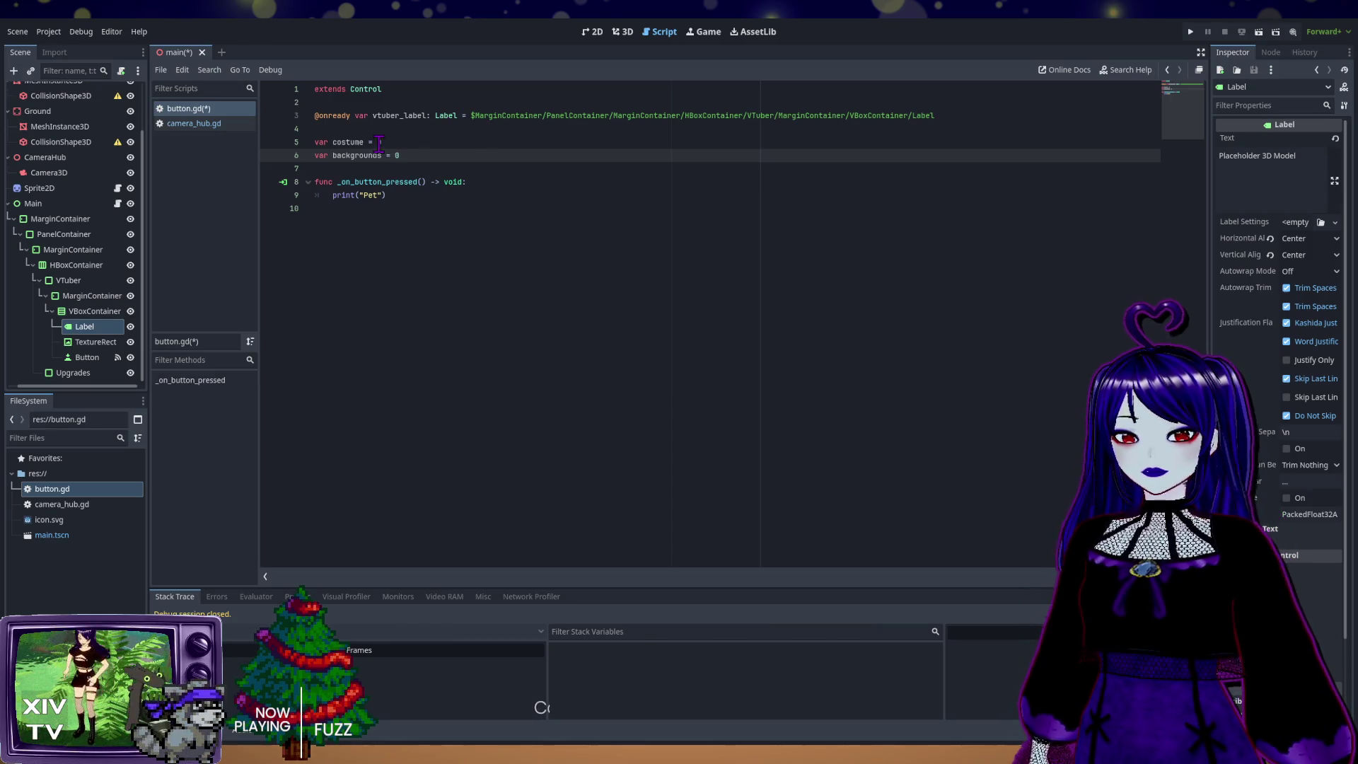
left_click(364, 142)
type("s")
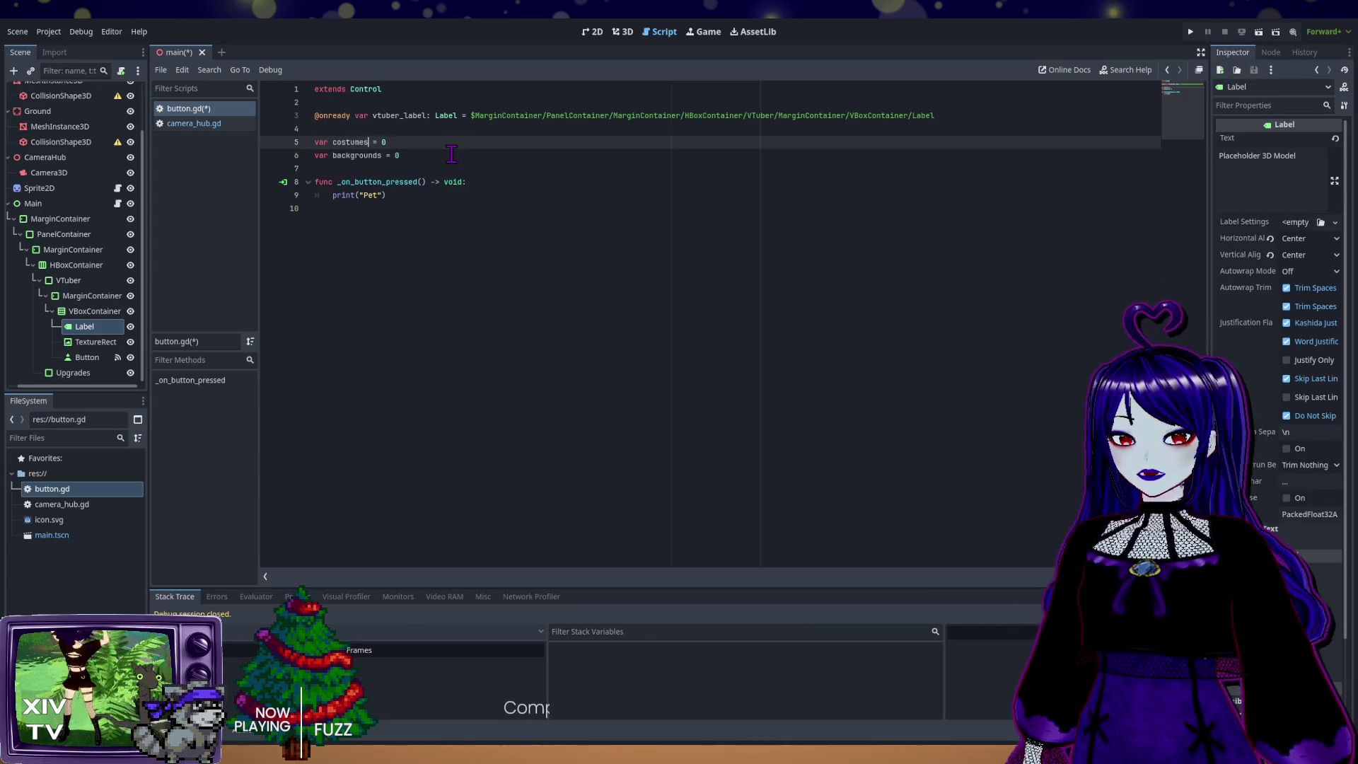
left_click(453, 153)
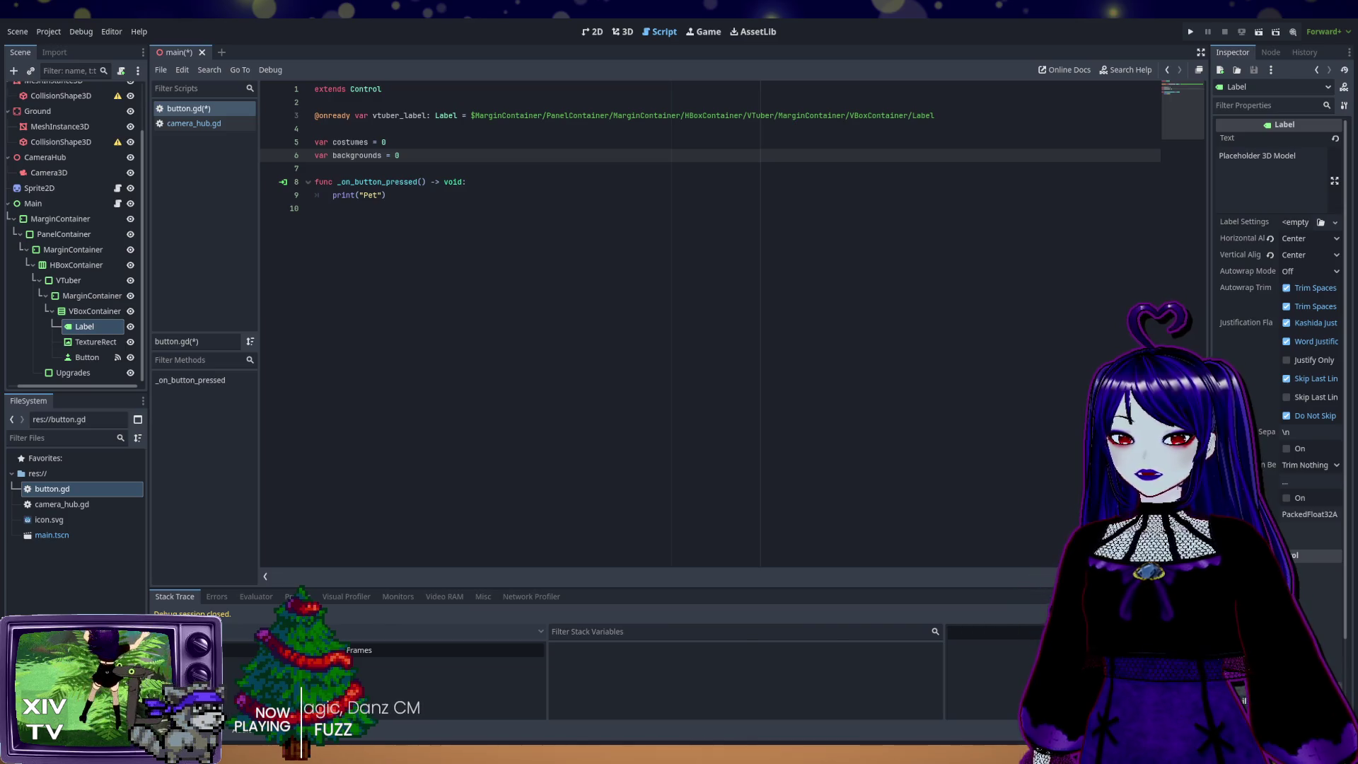
Step: Start a new line after print("Pet") that begins with costumes
left_click(398, 196)
key("Return")
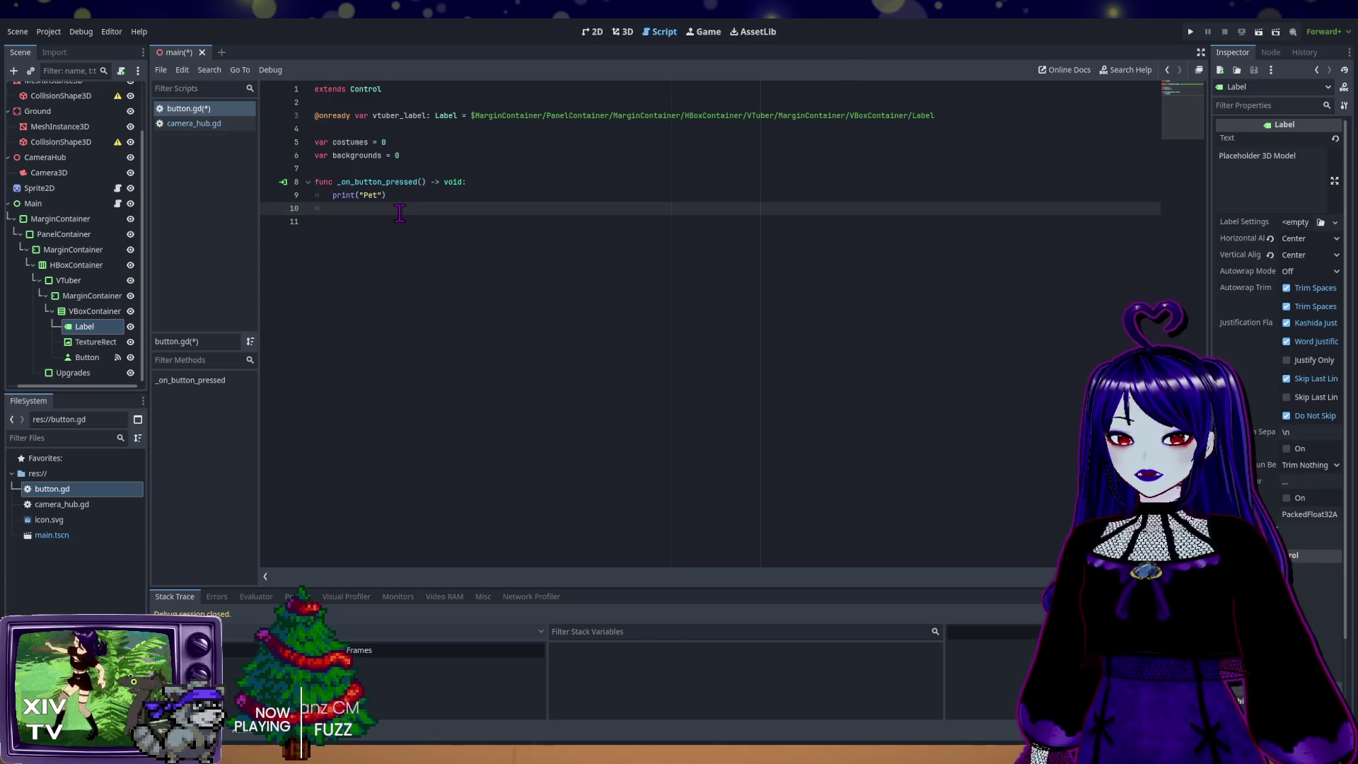
type("costume")
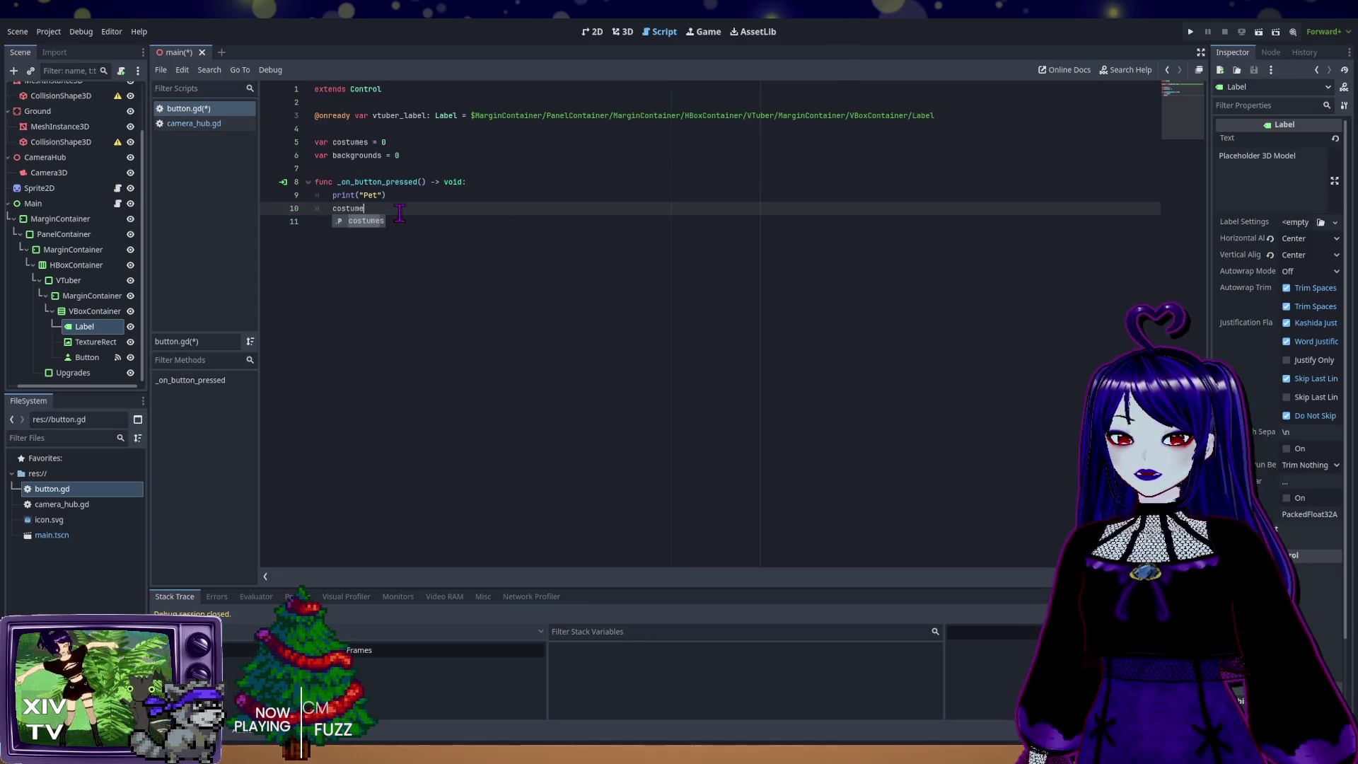
type("s")
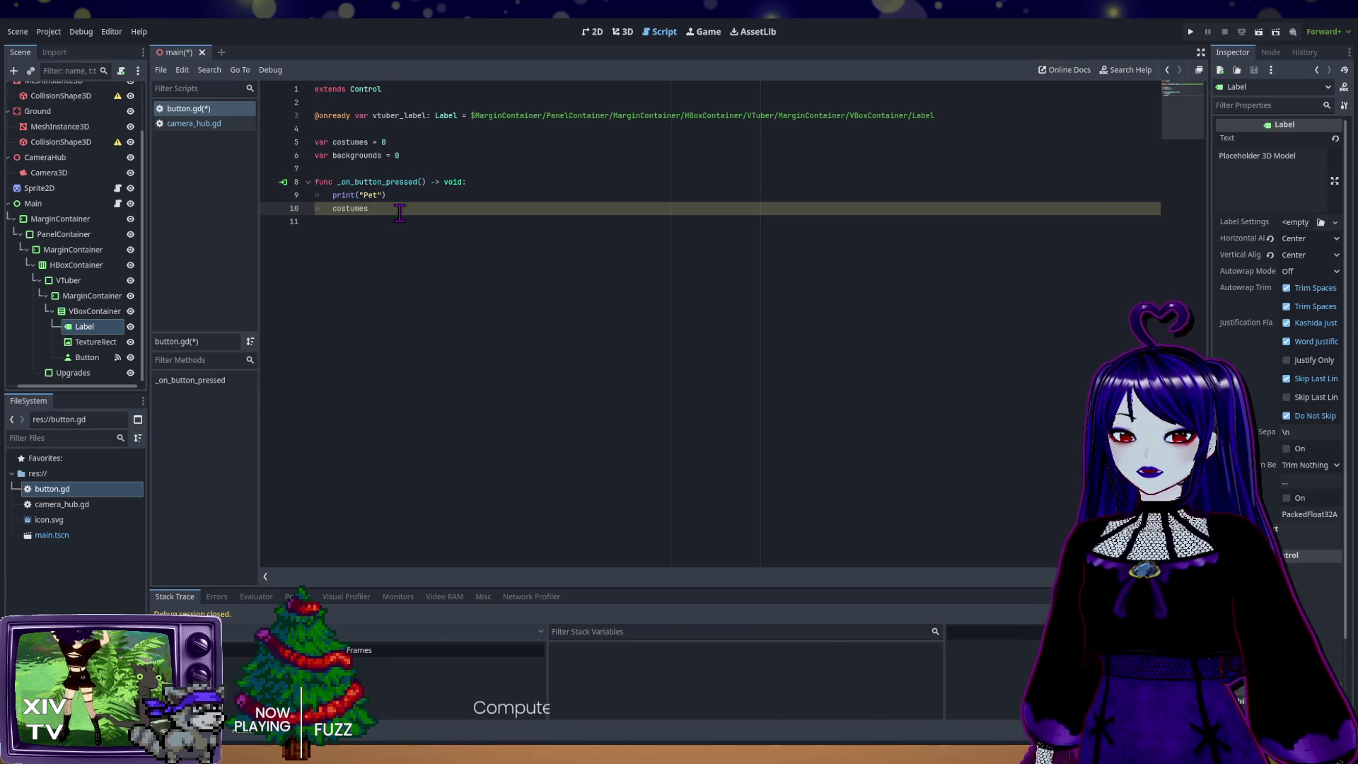
Step: Write 'costumes = costumes' and 'backgrounds = backgrounds' lines in the button handler
type(" =")
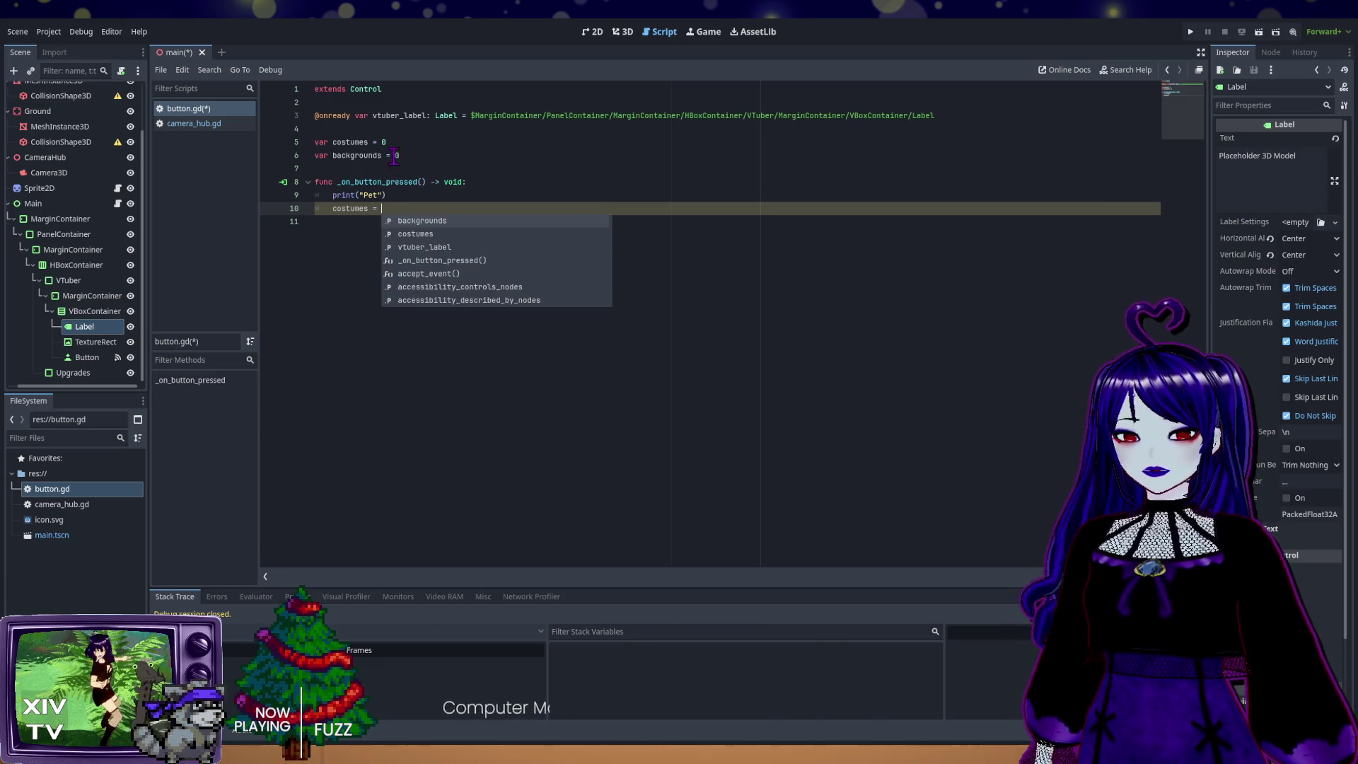
left_click(371, 144)
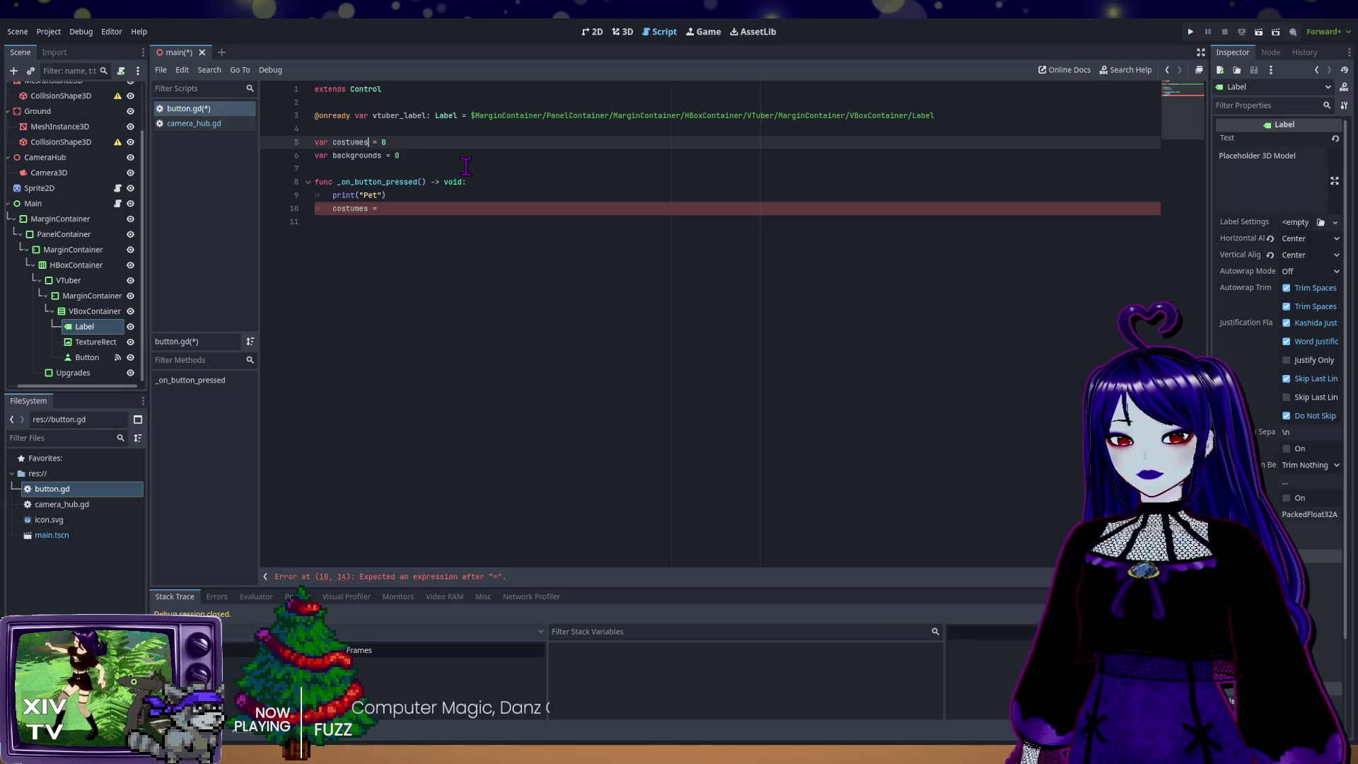
left_click(408, 213)
type("costumes")
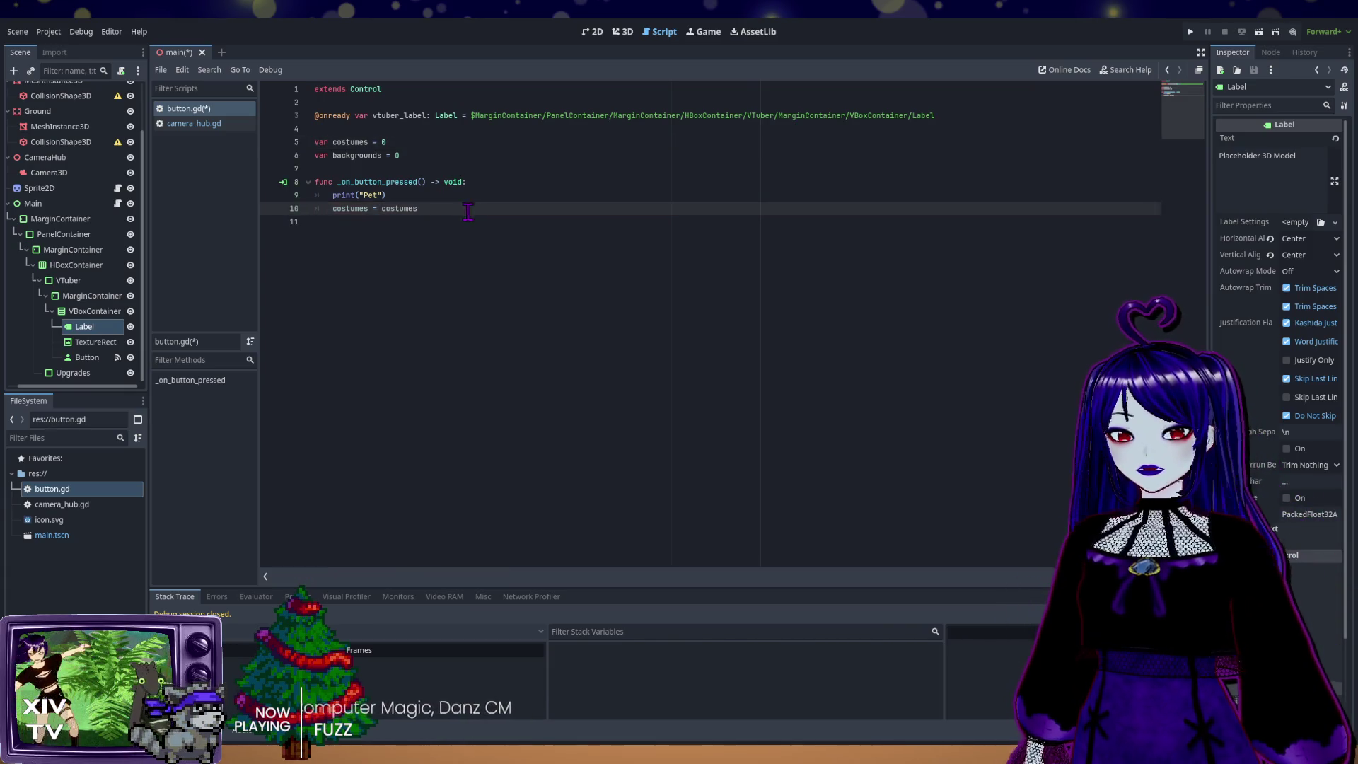
key("Return")
type("backgrounds =")
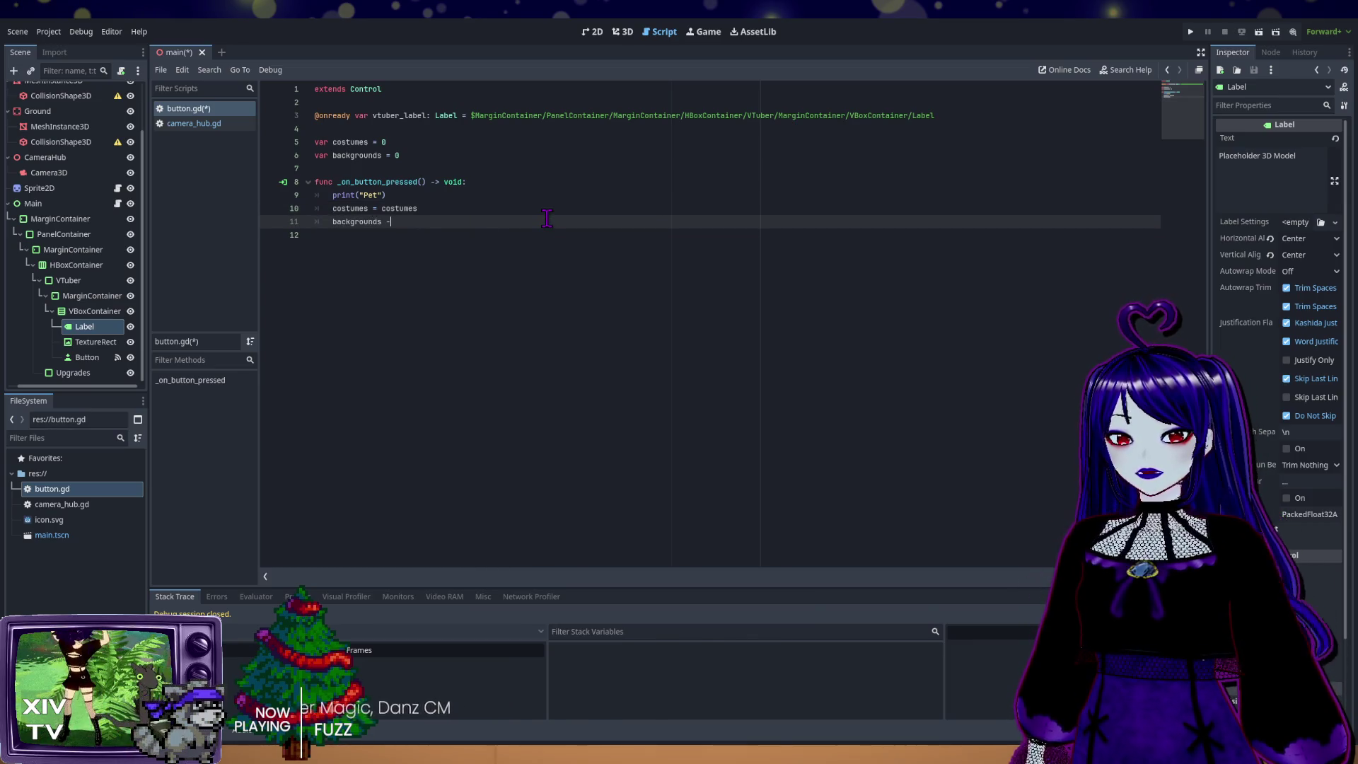
type(" ba")
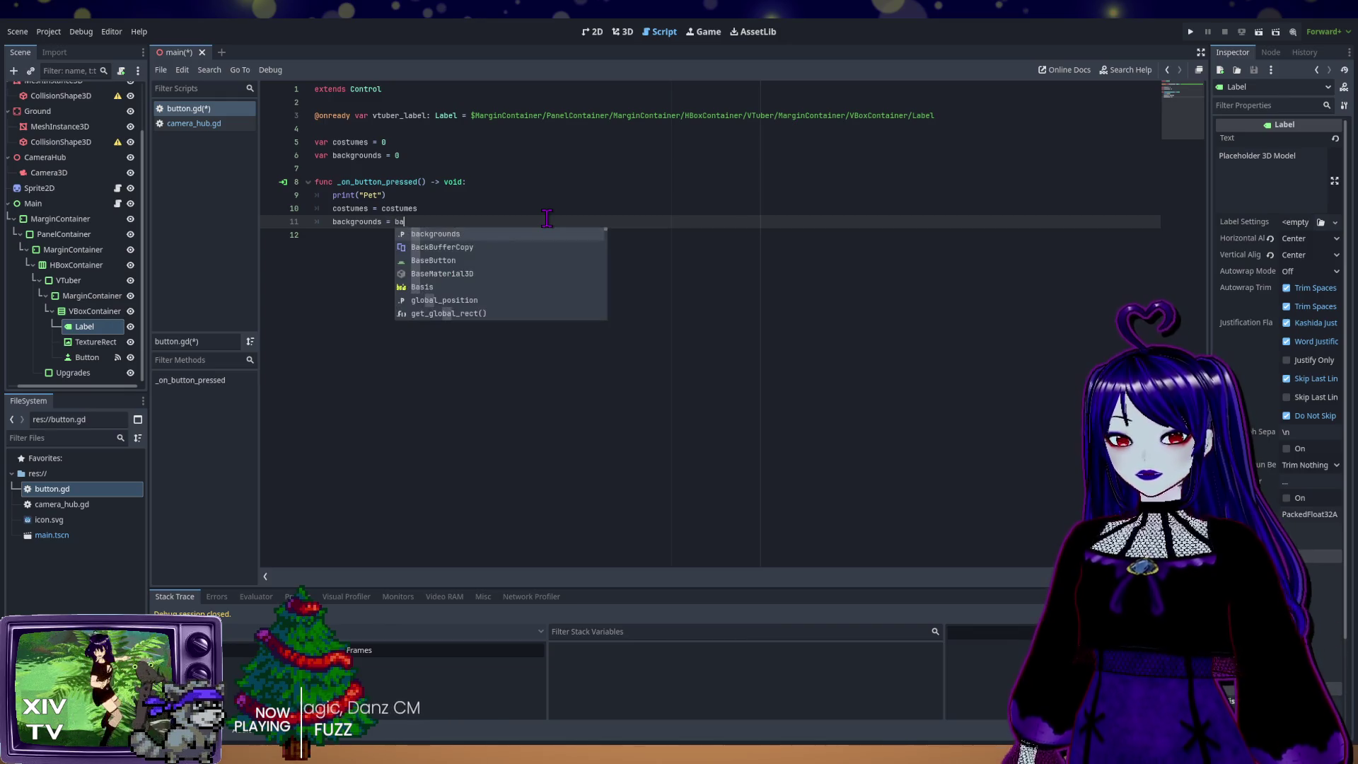
key("Return")
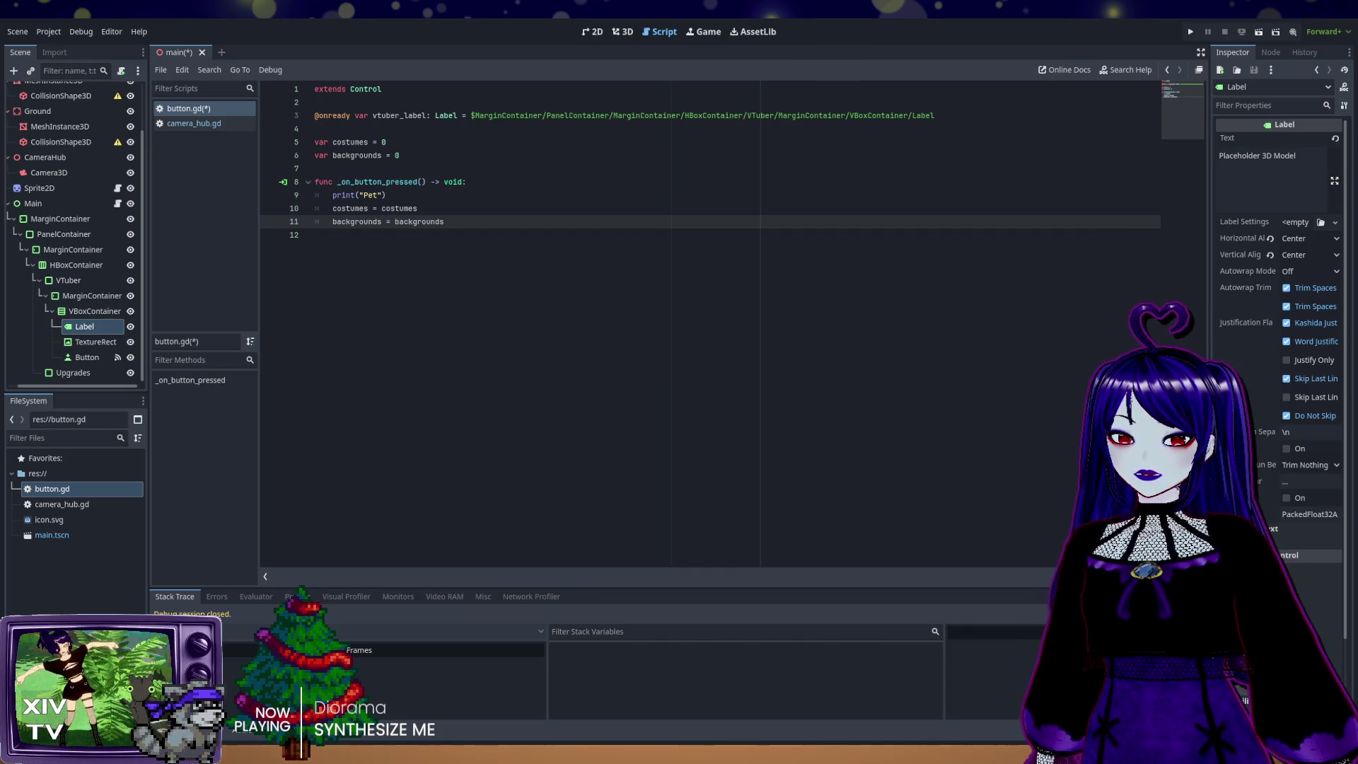
Step: Make both lines add 1, then open a new indented line below them
left_click(481, 207)
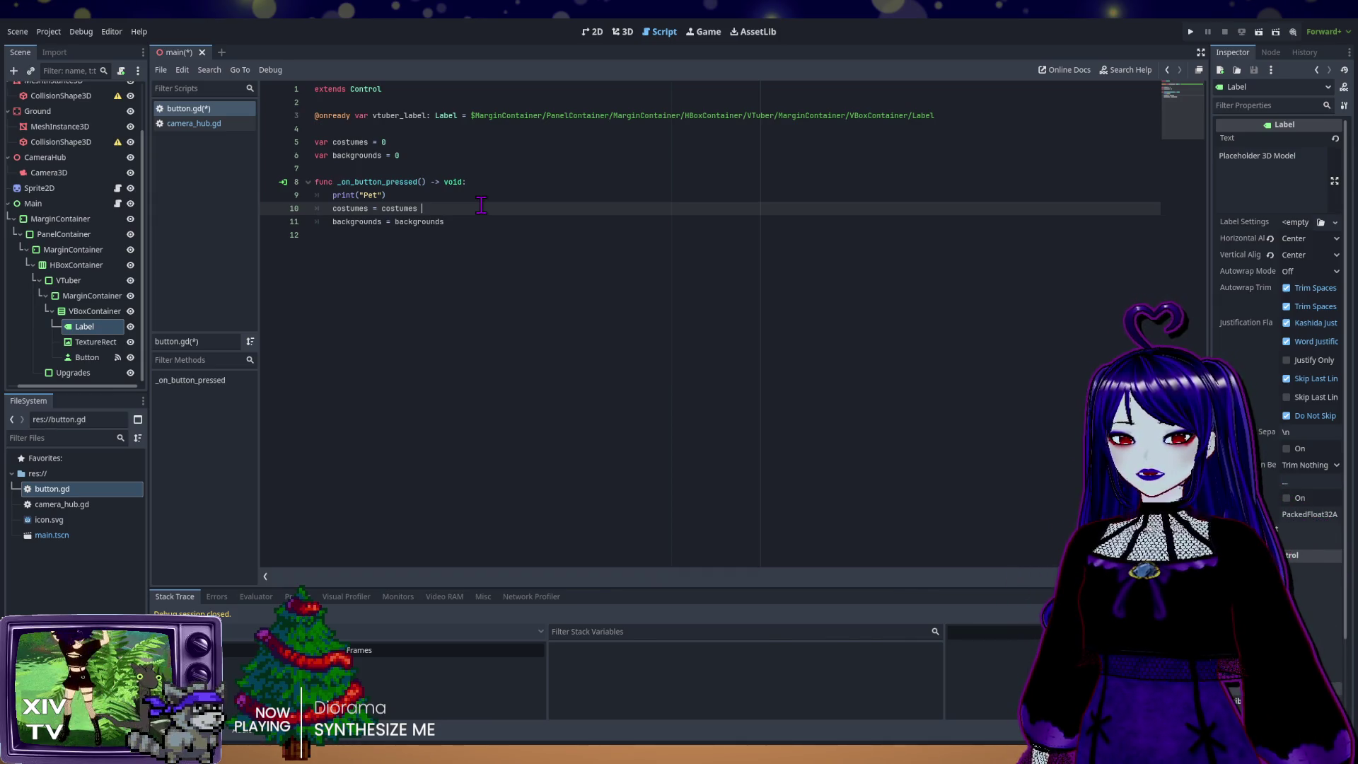
type("+1")
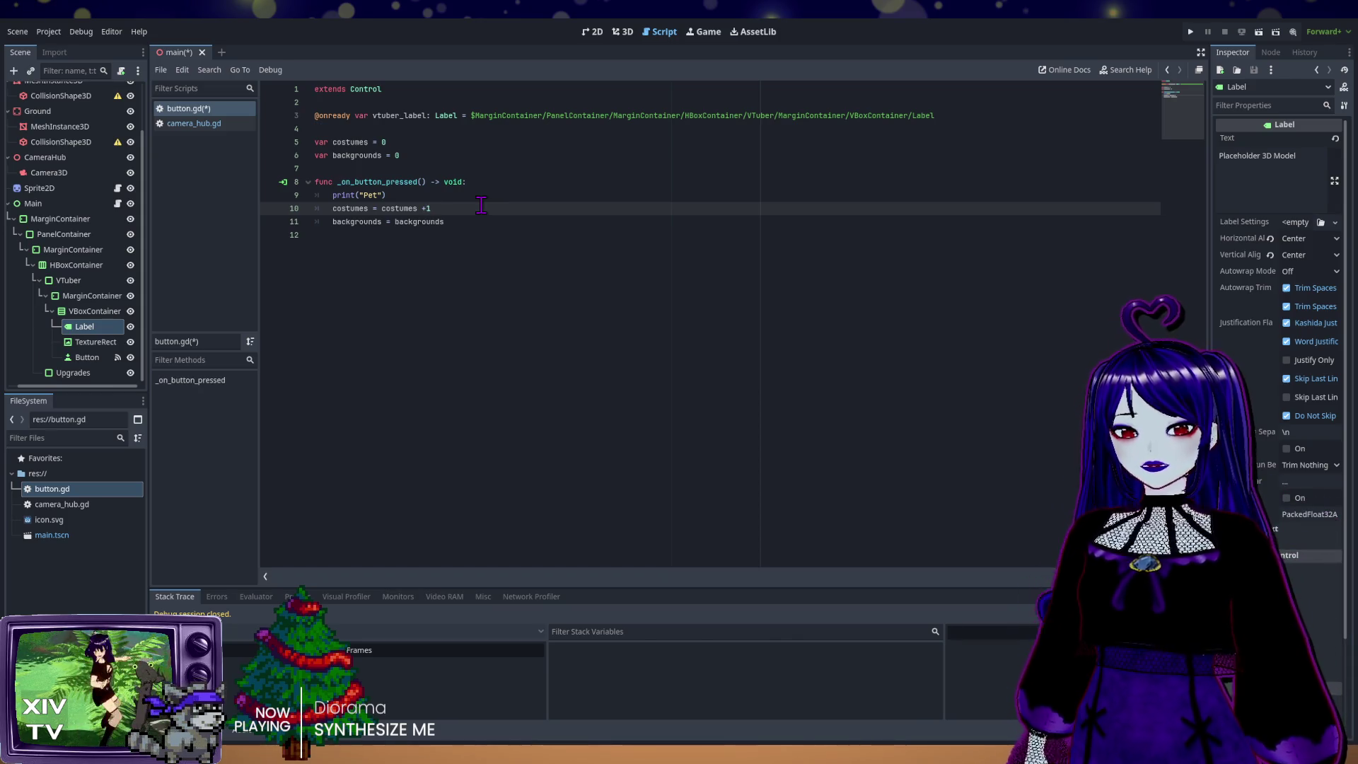
left_click(467, 225)
type("+")
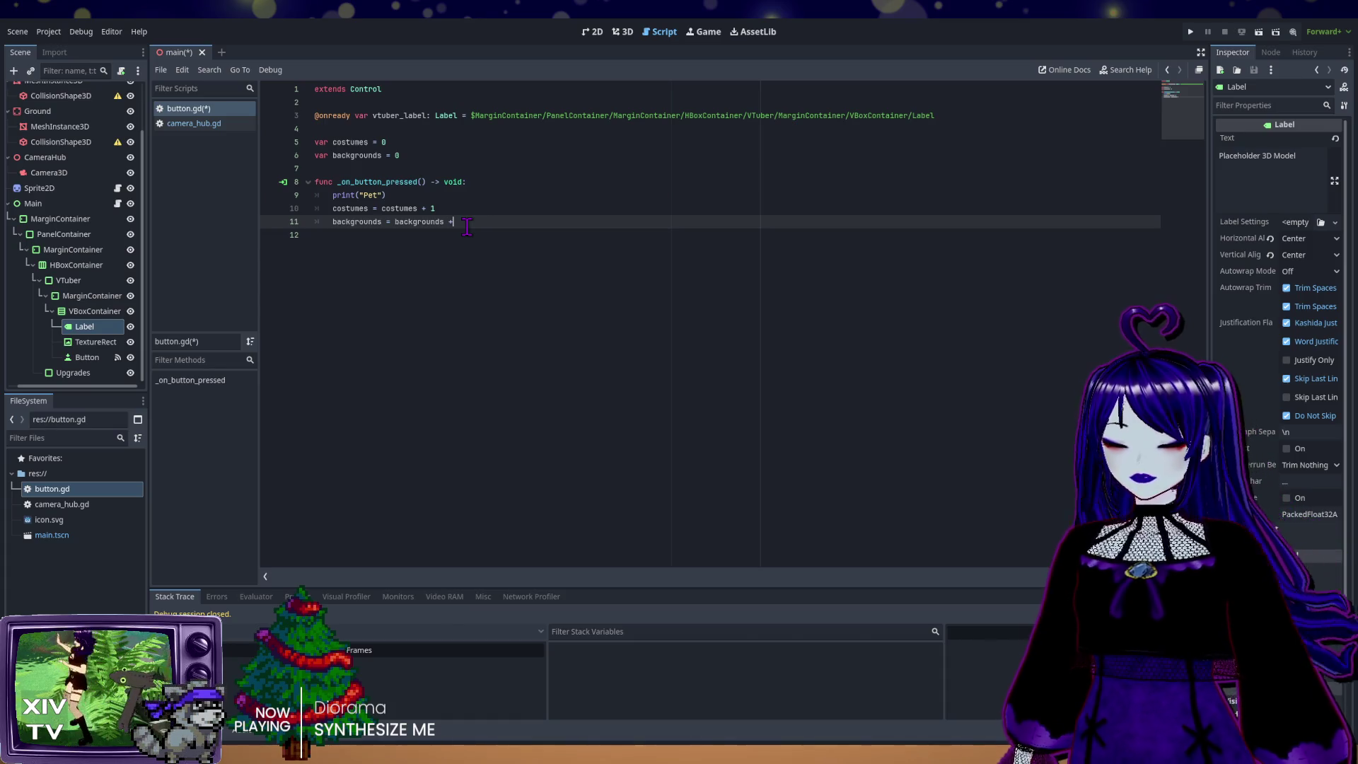
type(" 1")
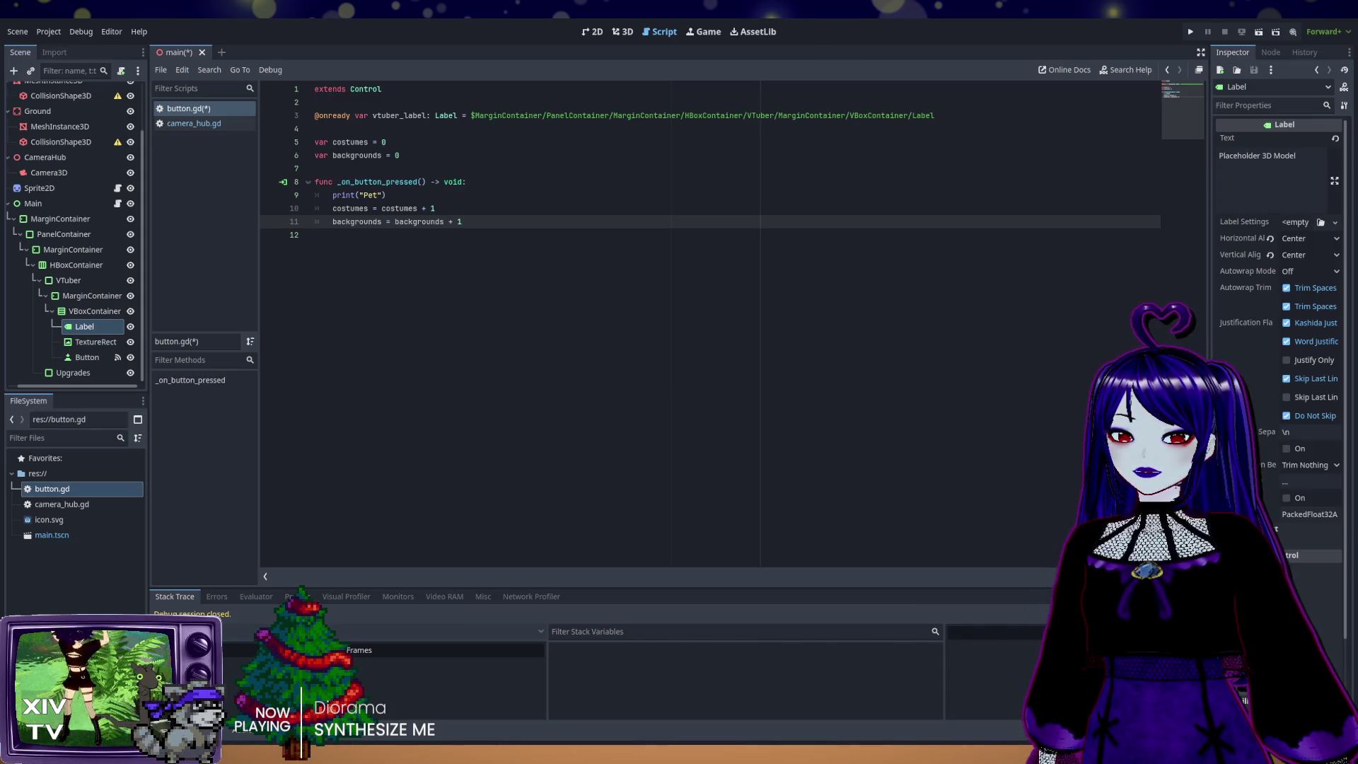
left_click(344, 234)
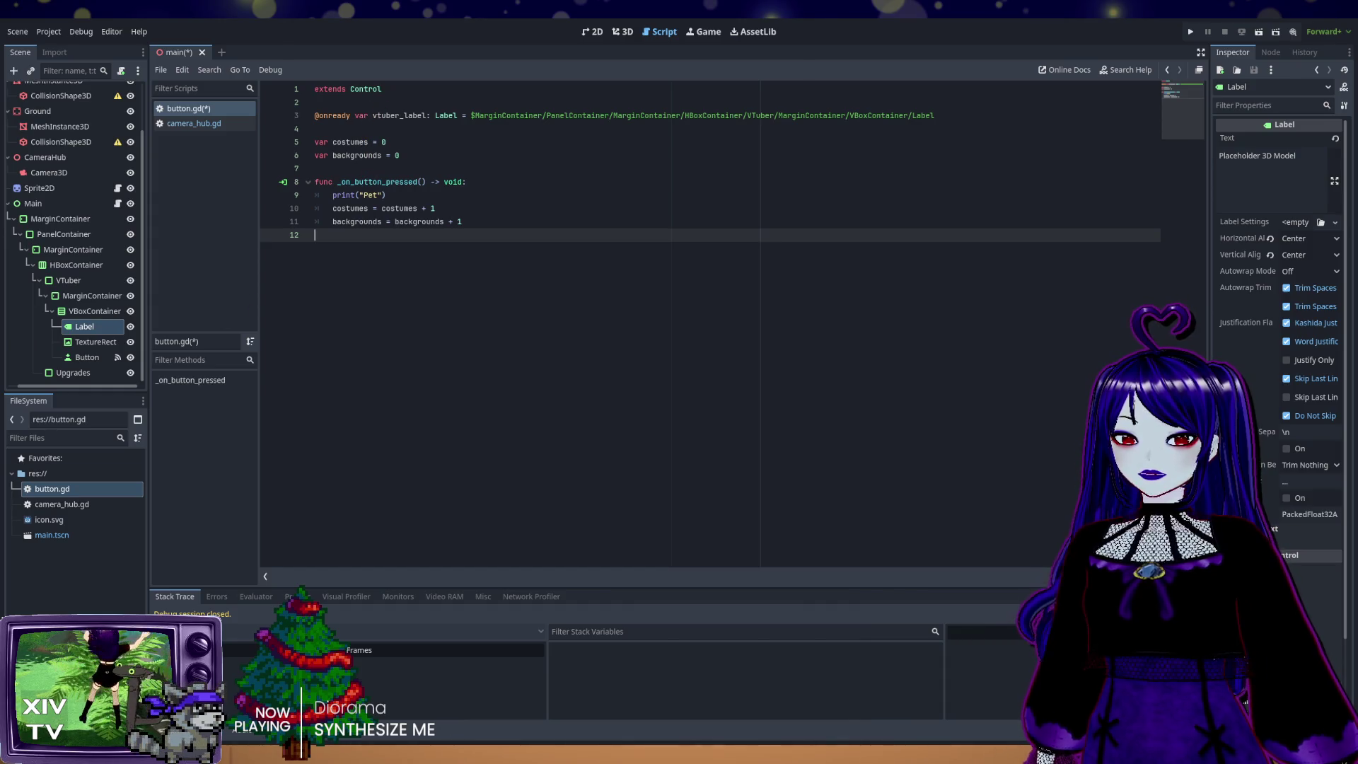
left_click(476, 228)
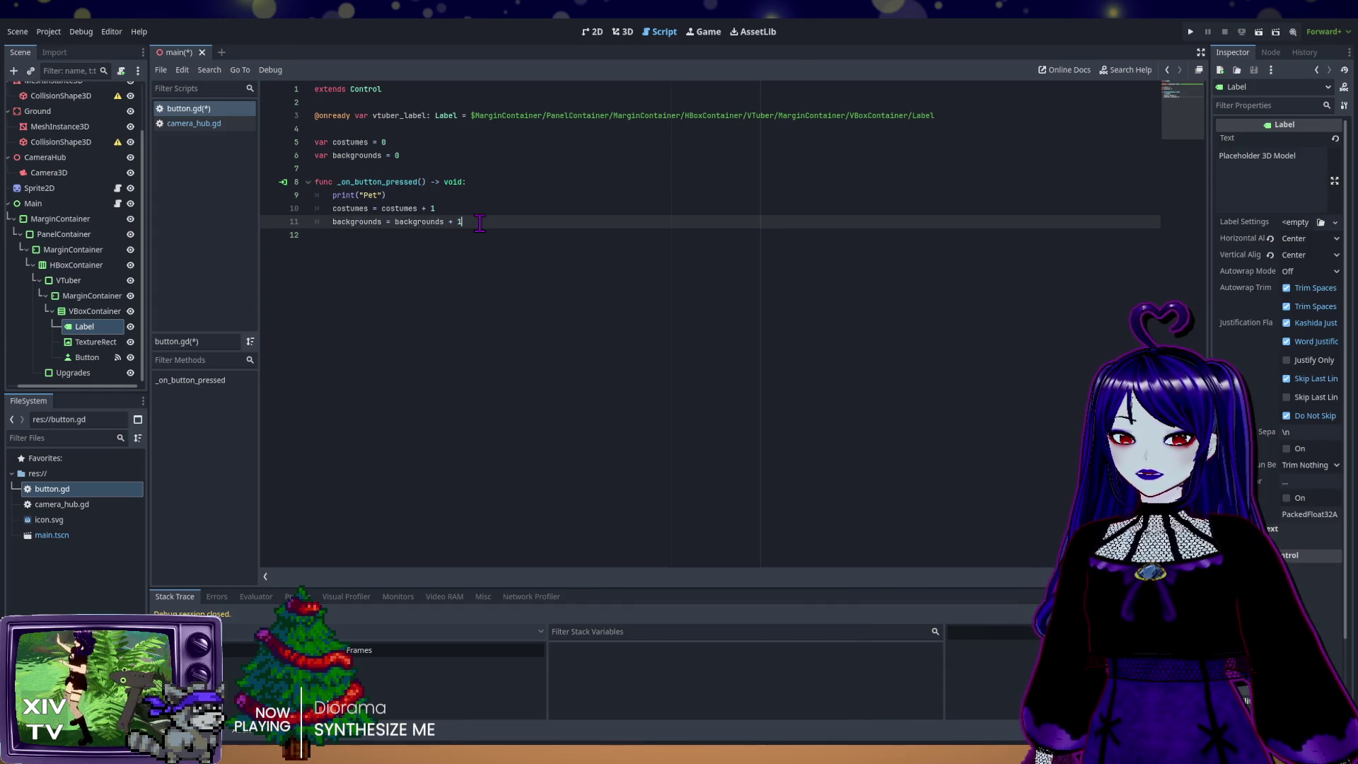
key("Return")
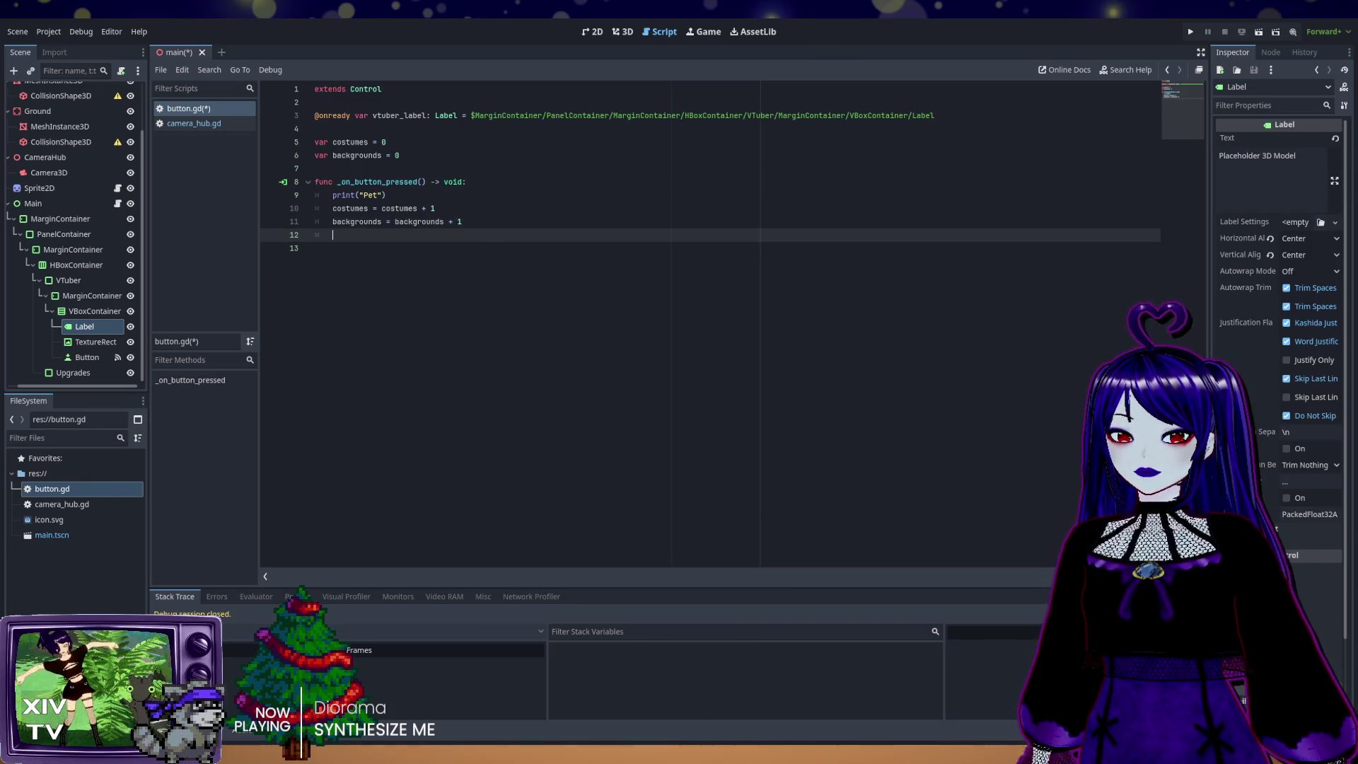
Step: Write 'vtuber_label.text = str(...)' on line 12, replacing the costumes assignment
type("vtuber_")
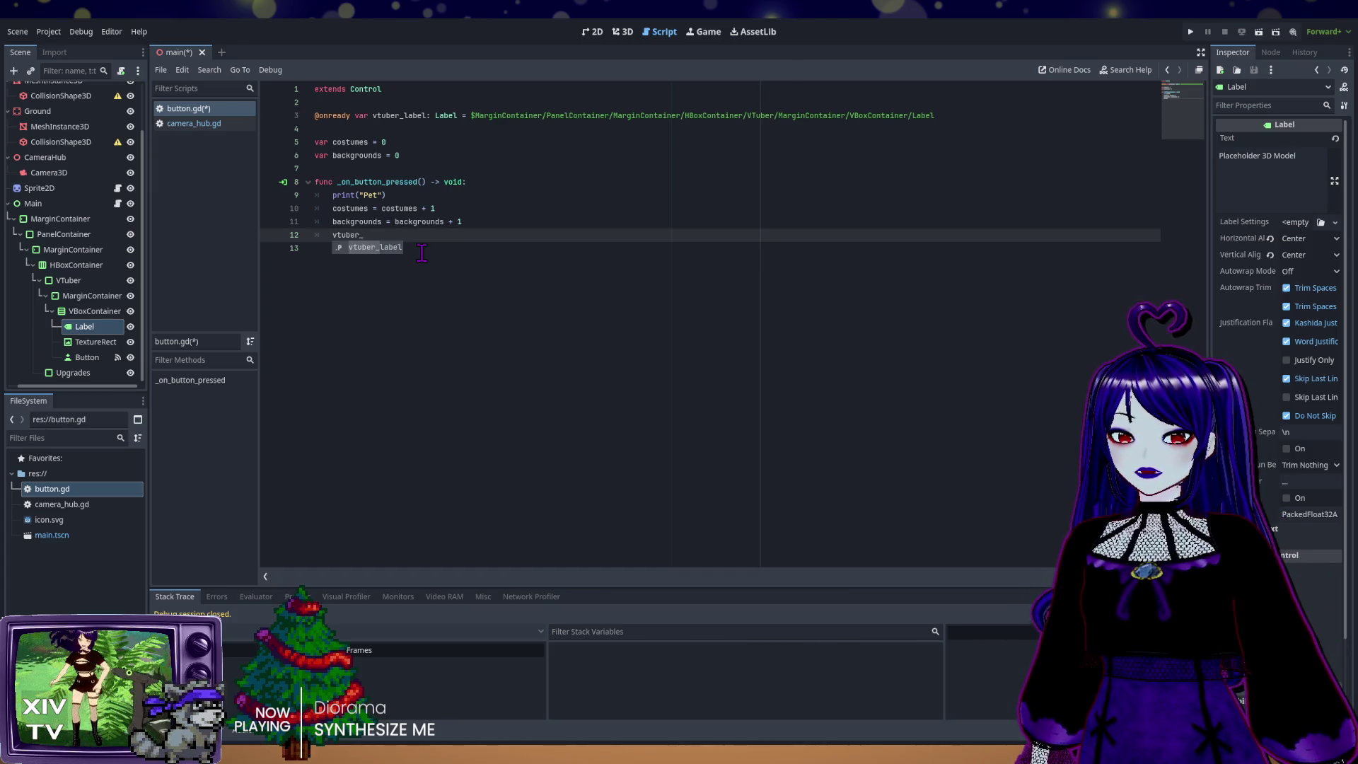
key("Return")
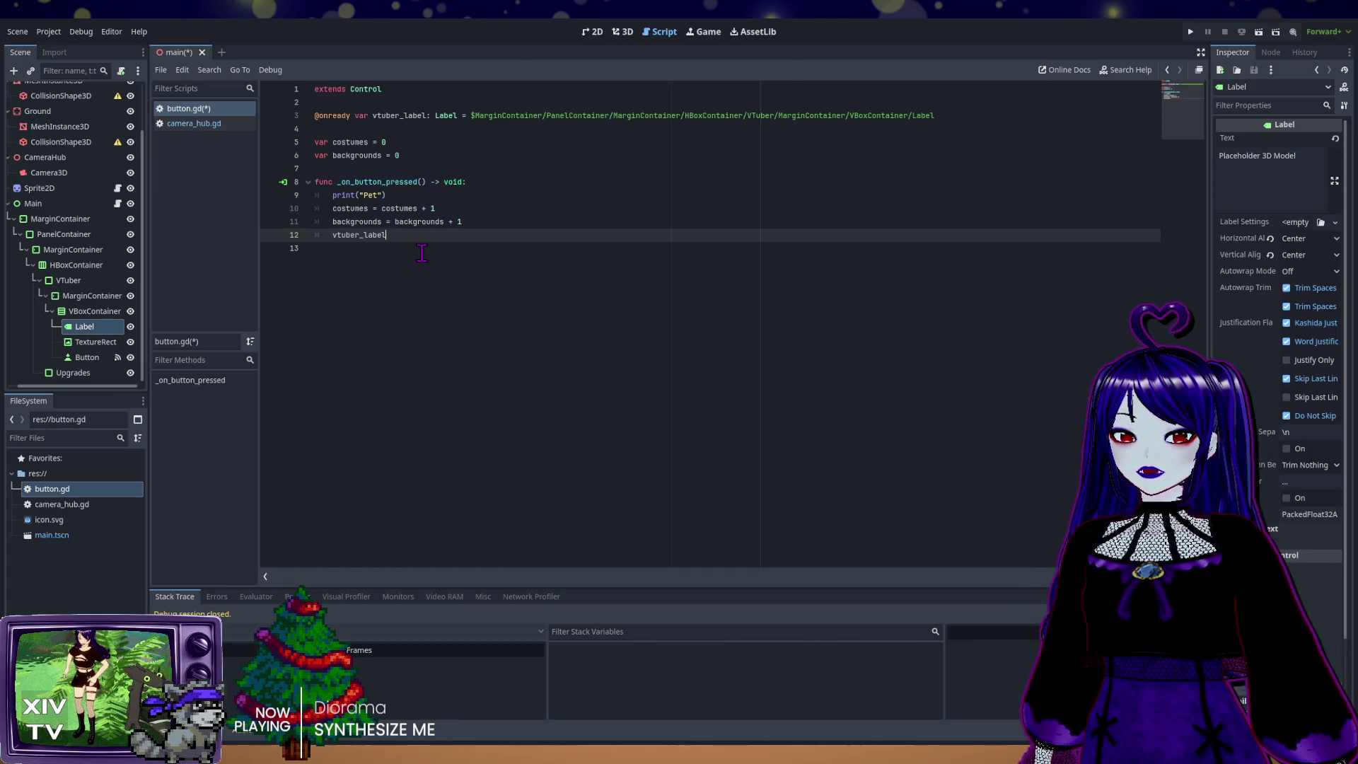
type(" =")
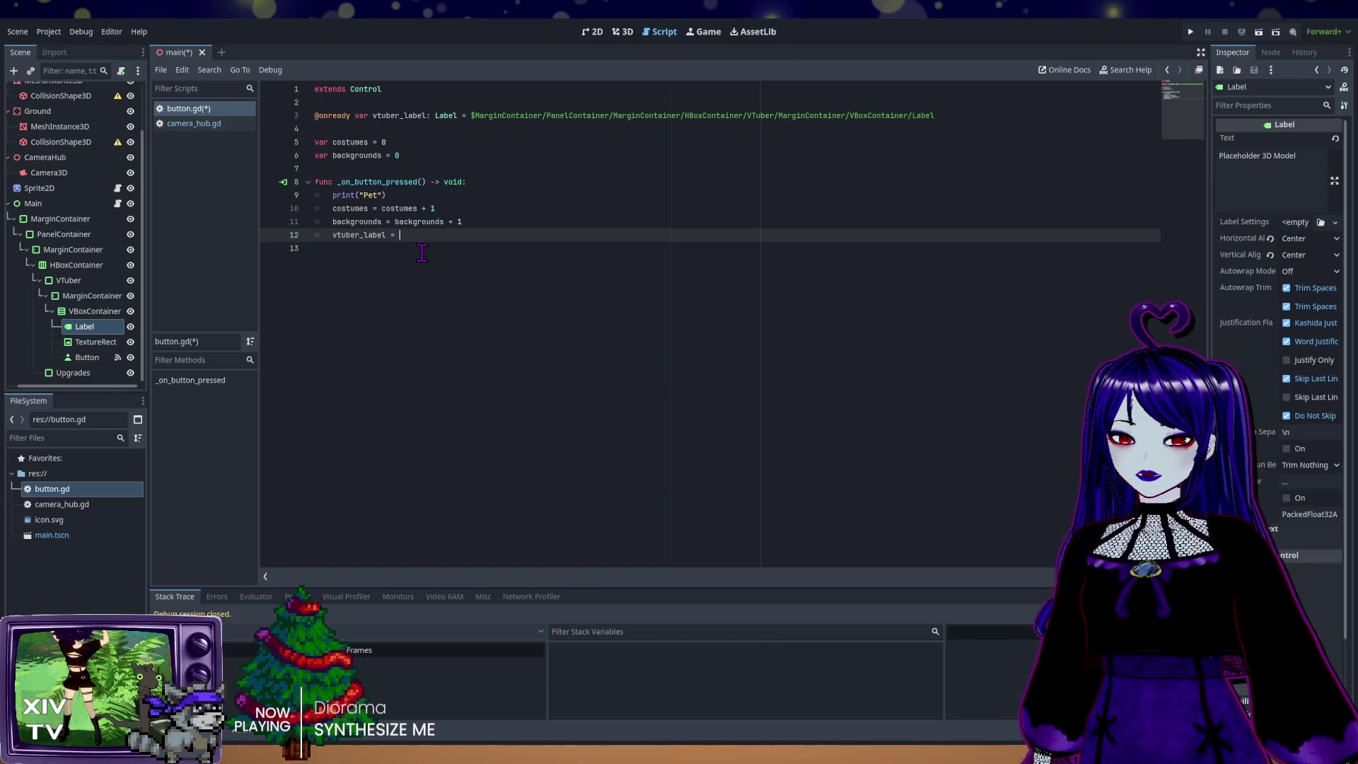
type(" costume")
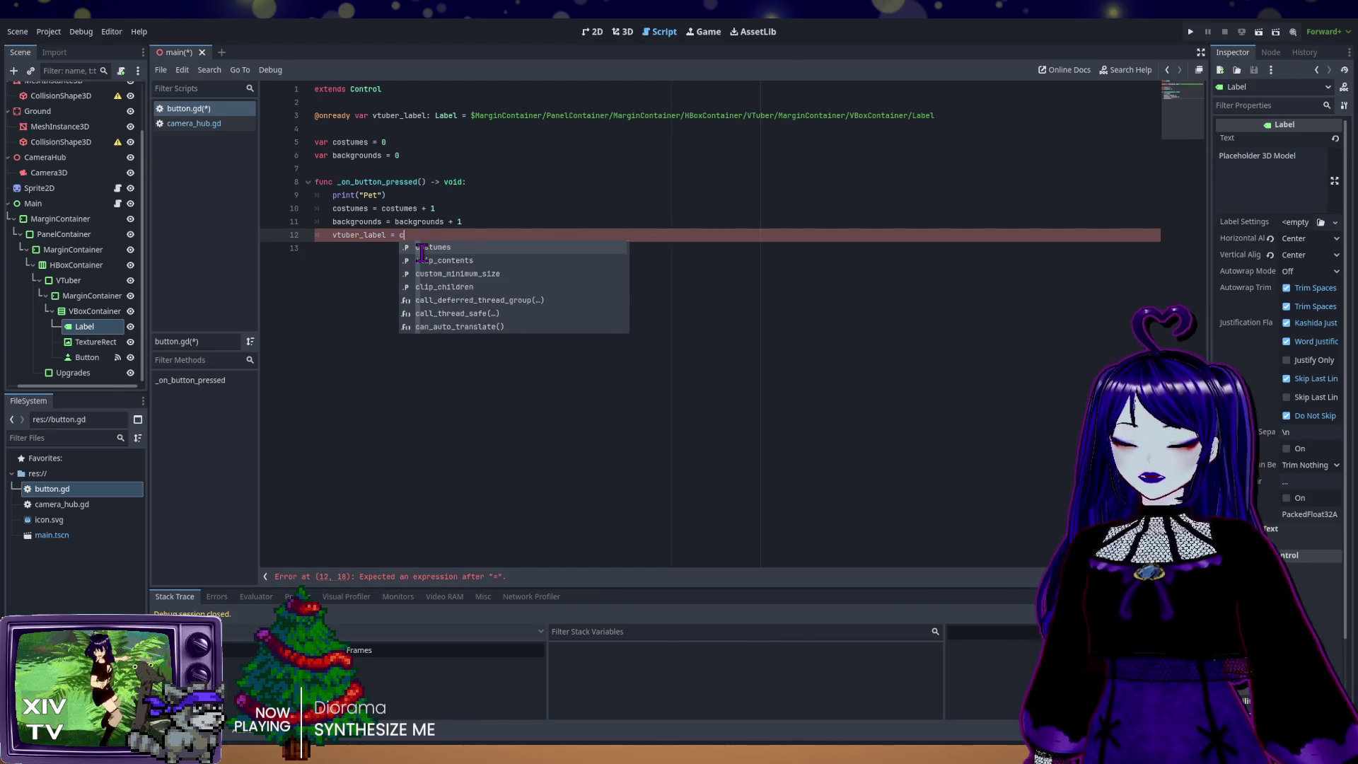
key("Return")
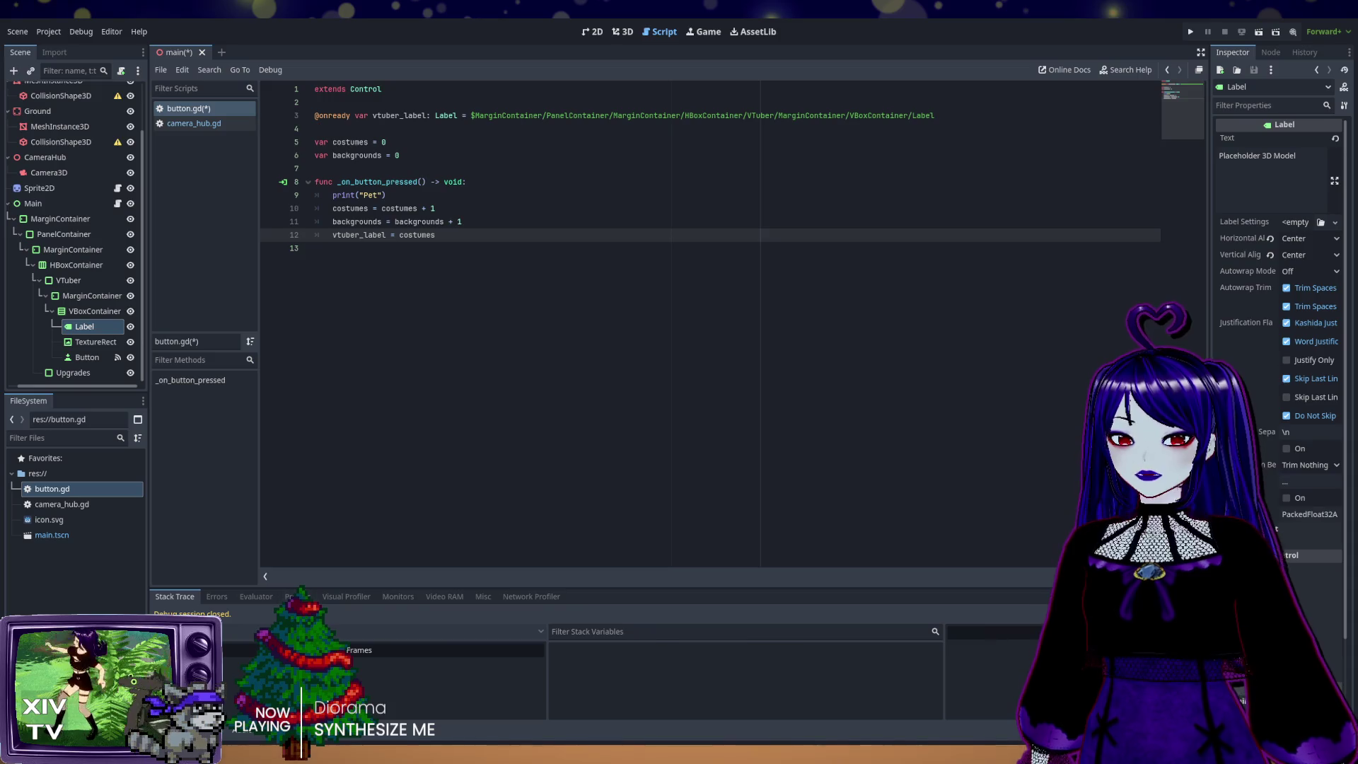
key("ctrl+shift+Left")
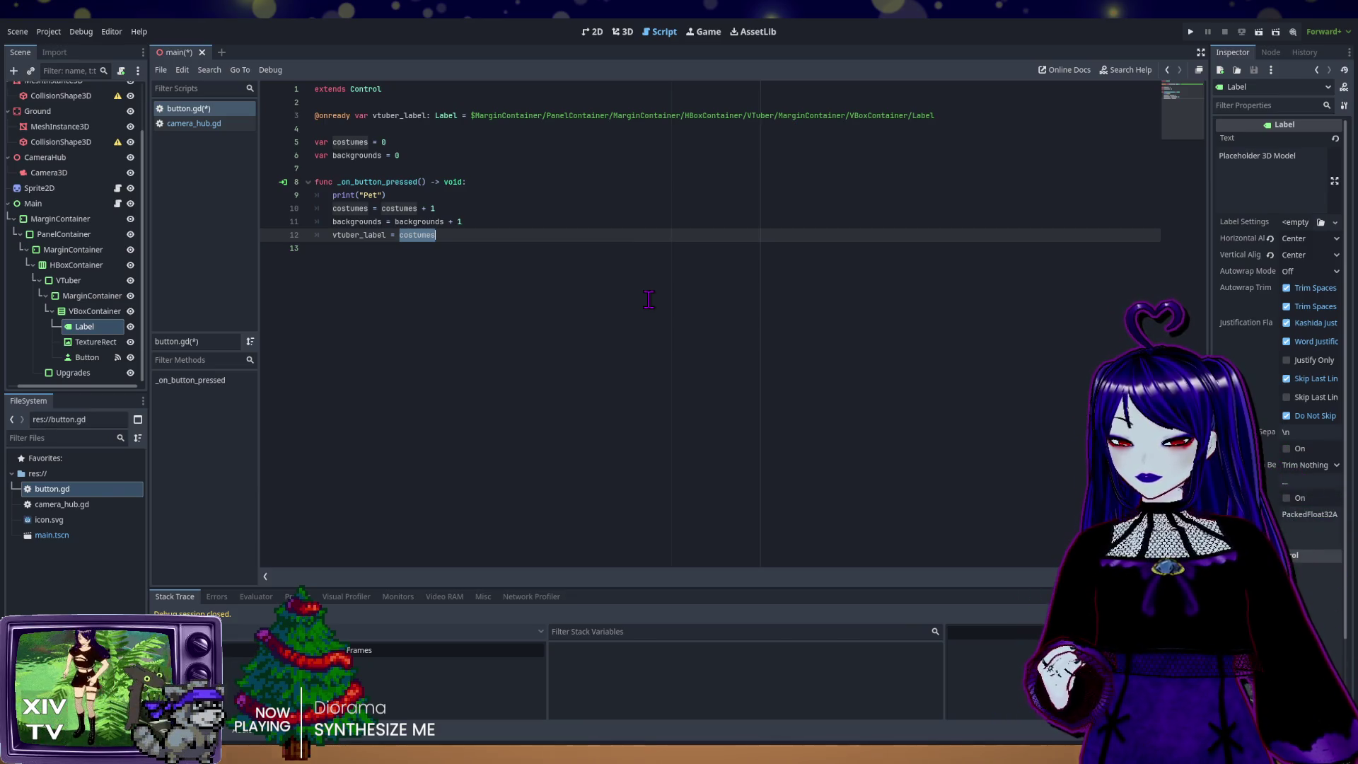
key("BackSpace")
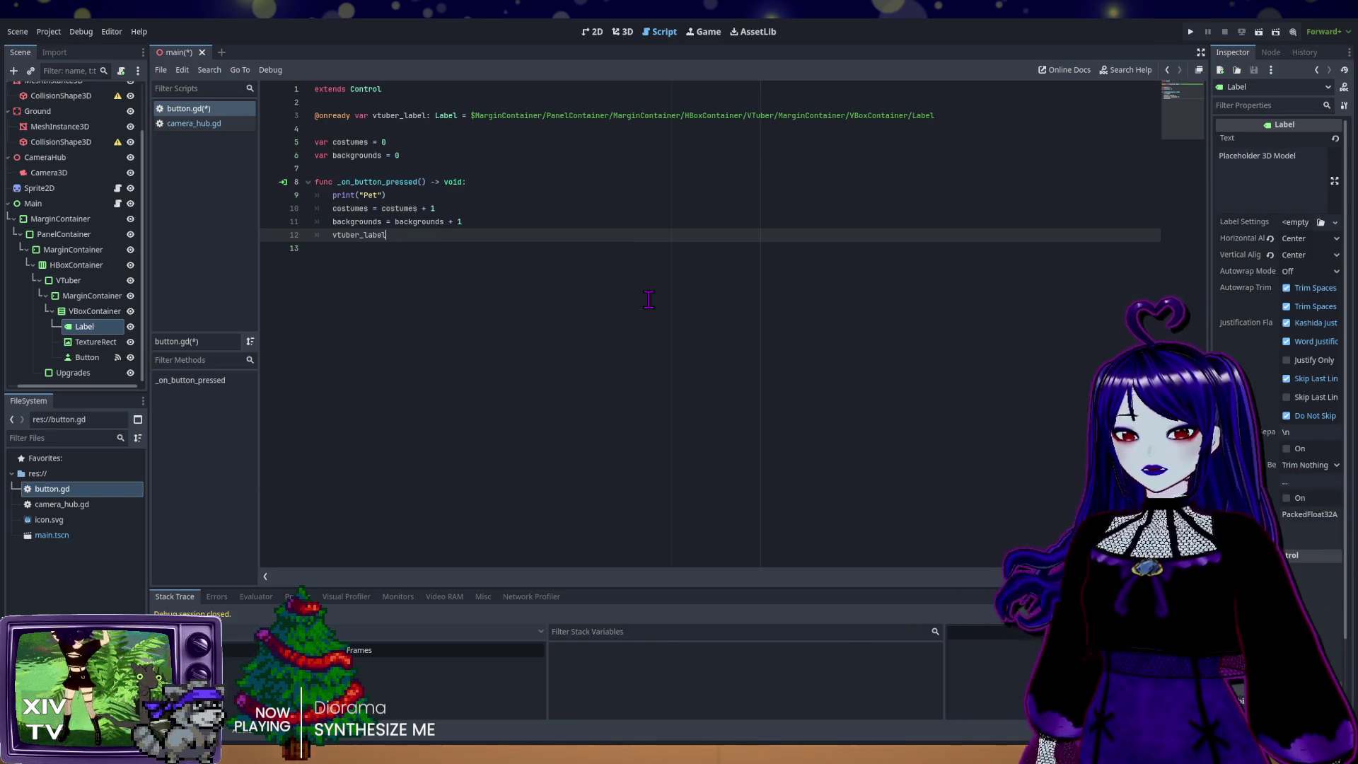
type(".text")
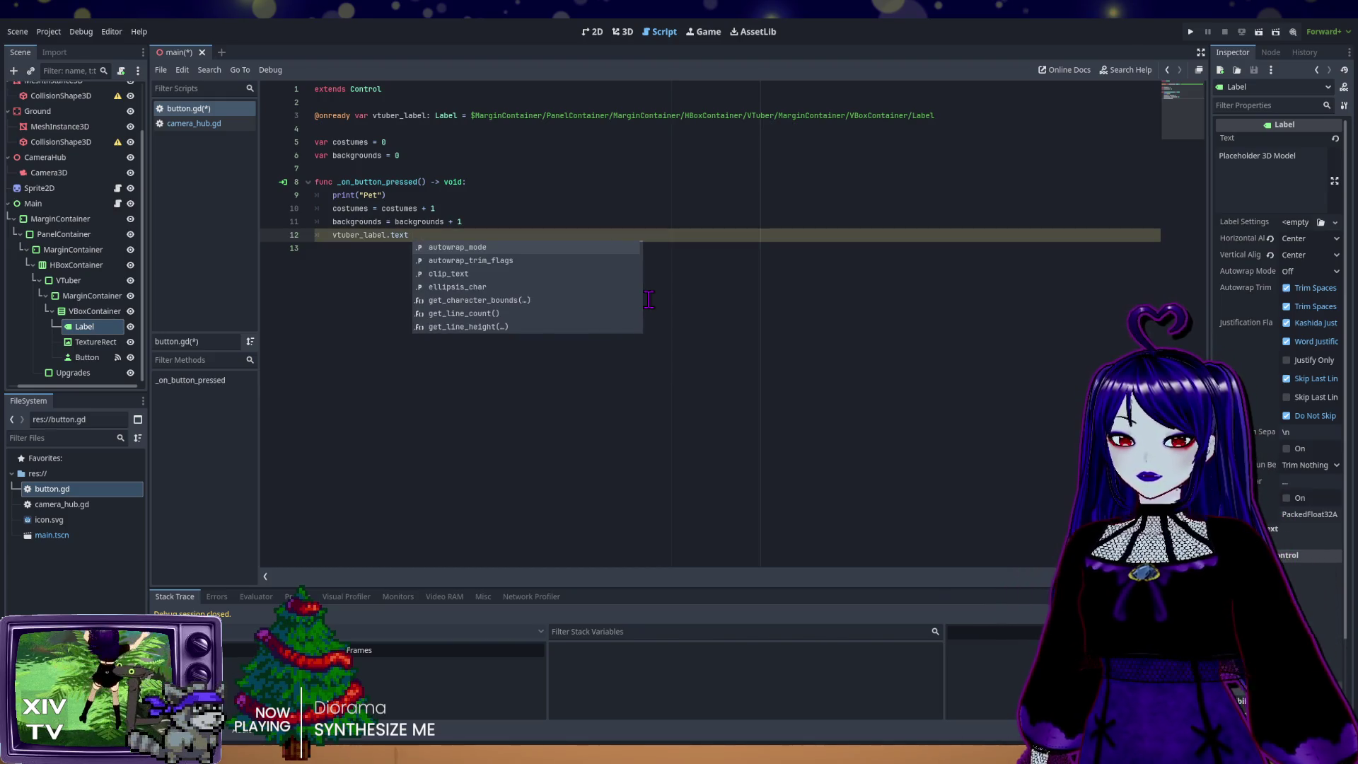
type(" = str")
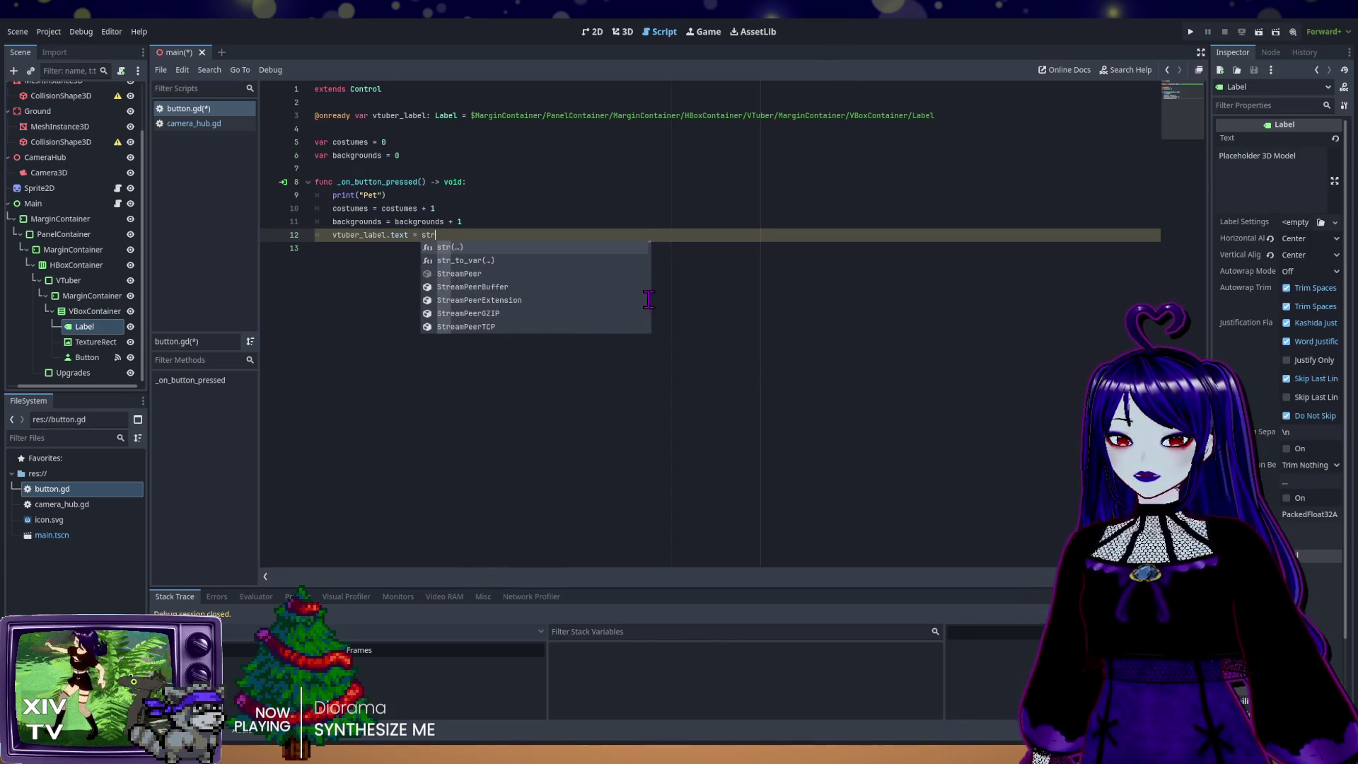
type("ing")
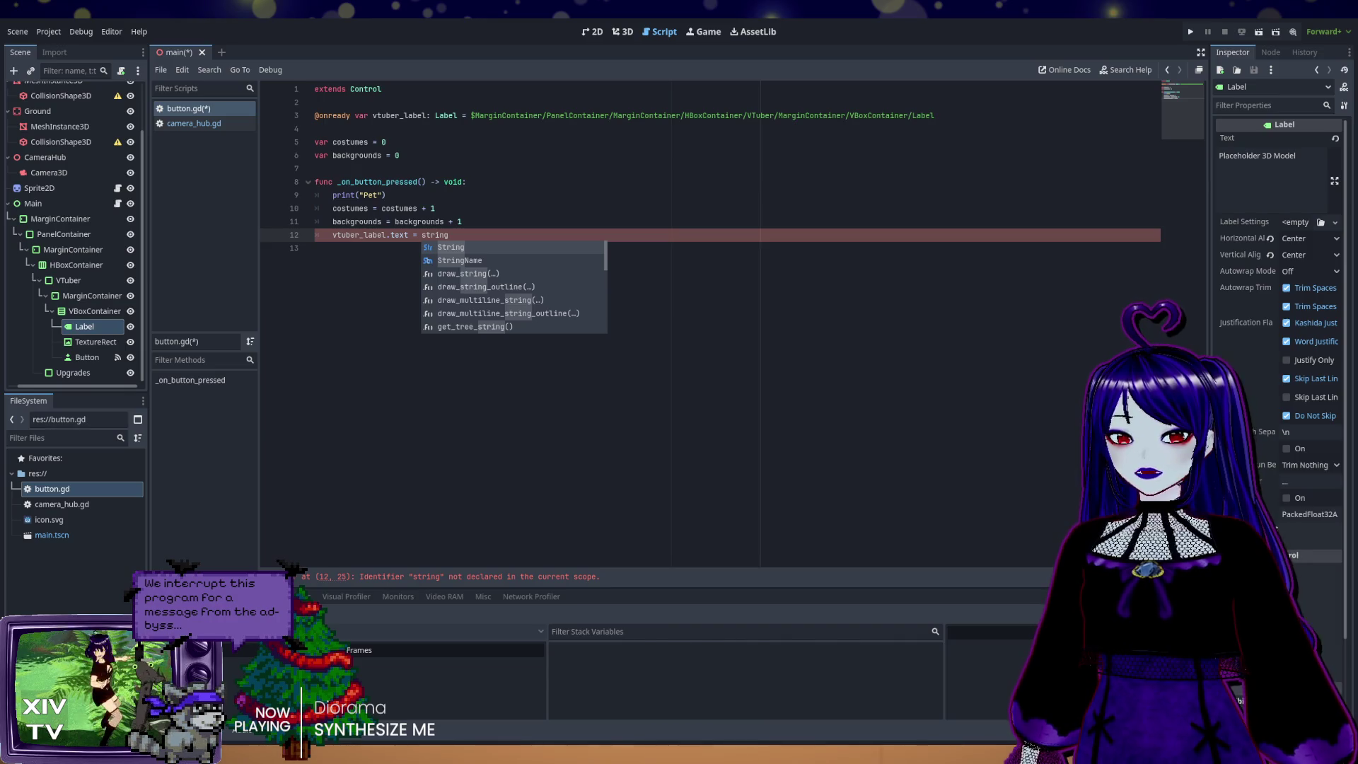
key("BackSpace")
key("BackSpace")
key("BackSpace")
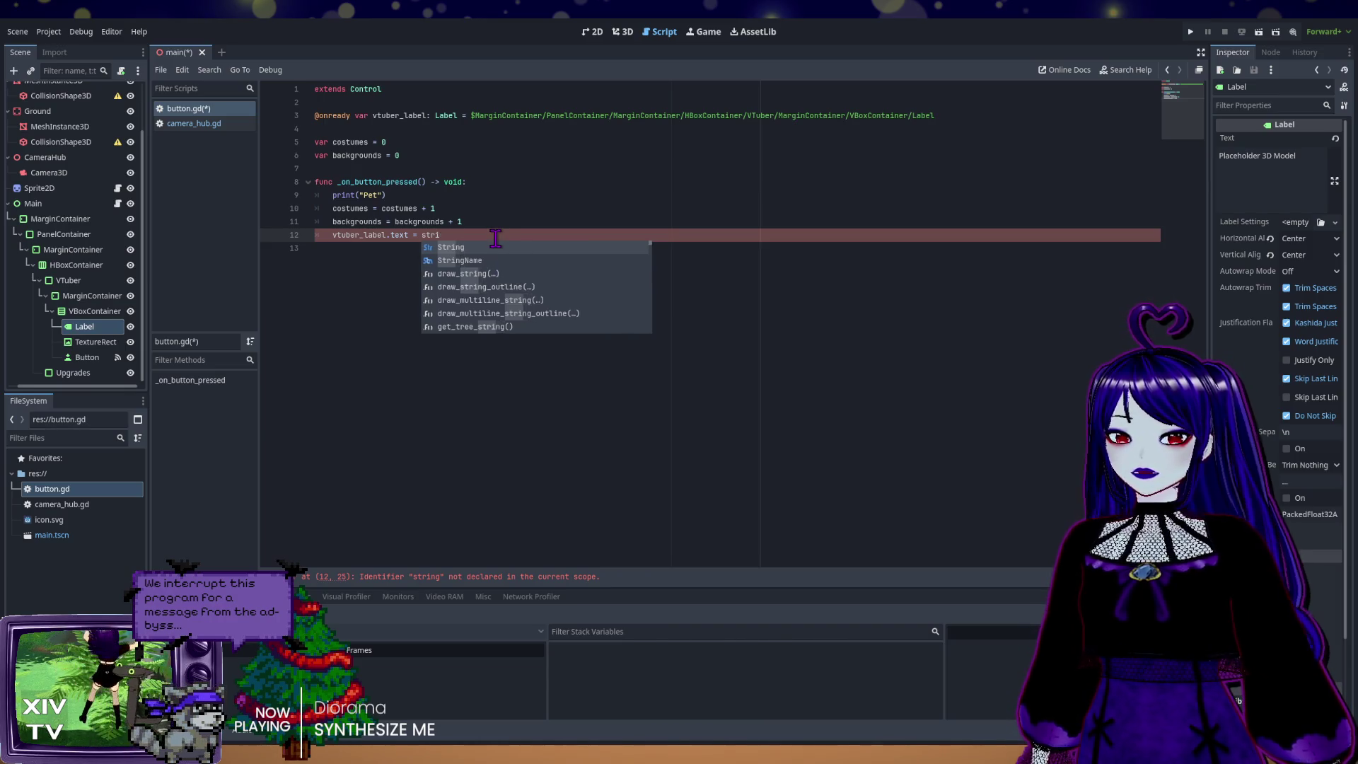
type("()")
key("Return")
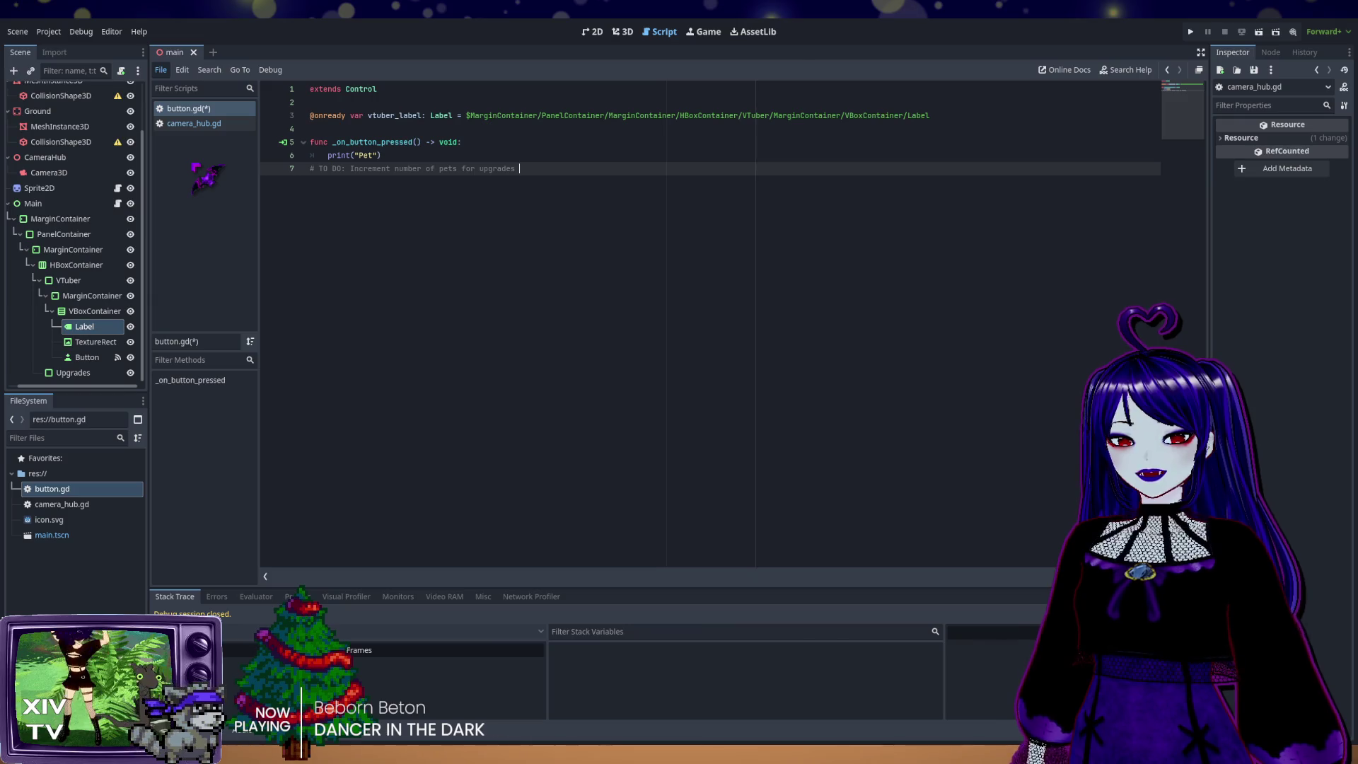
Step: Save button.gd and return to the 2D view of the main scene
key("ctrl+s")
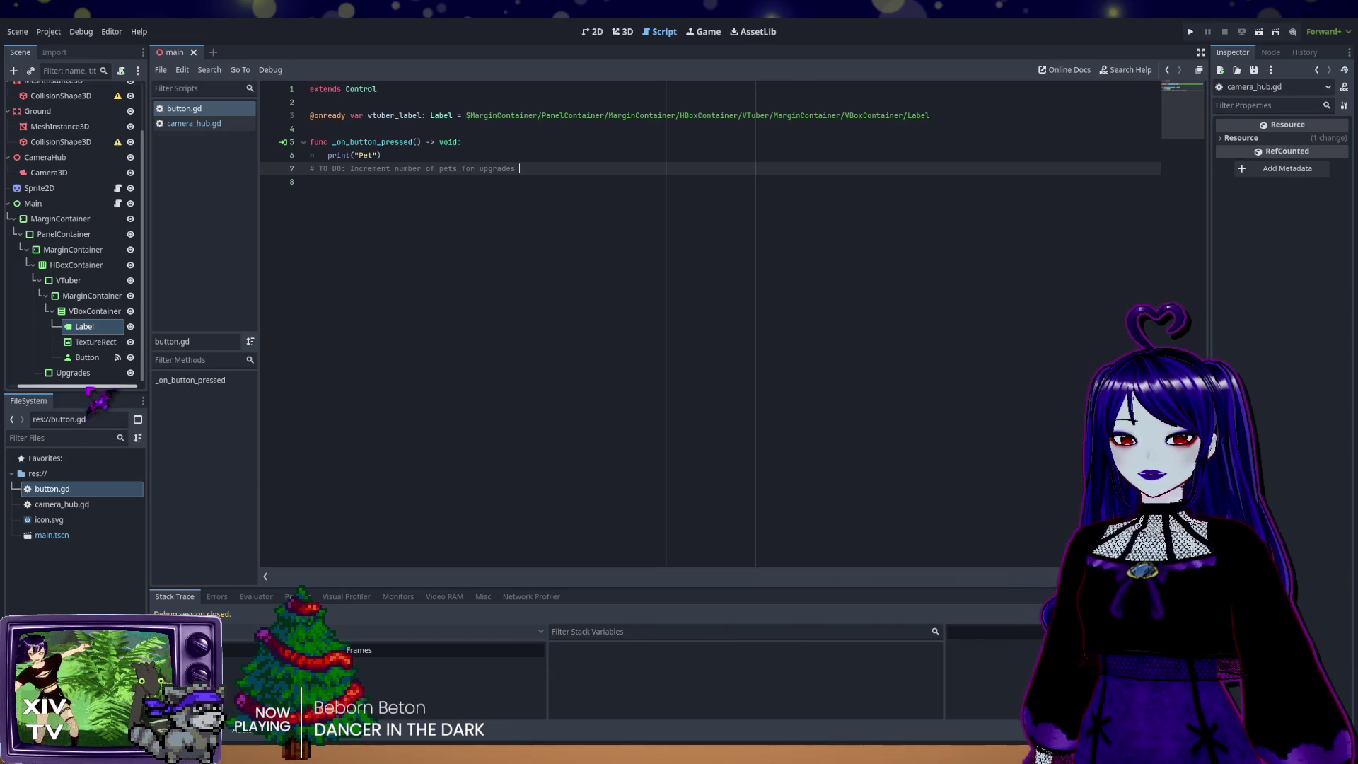
left_click(592, 32)
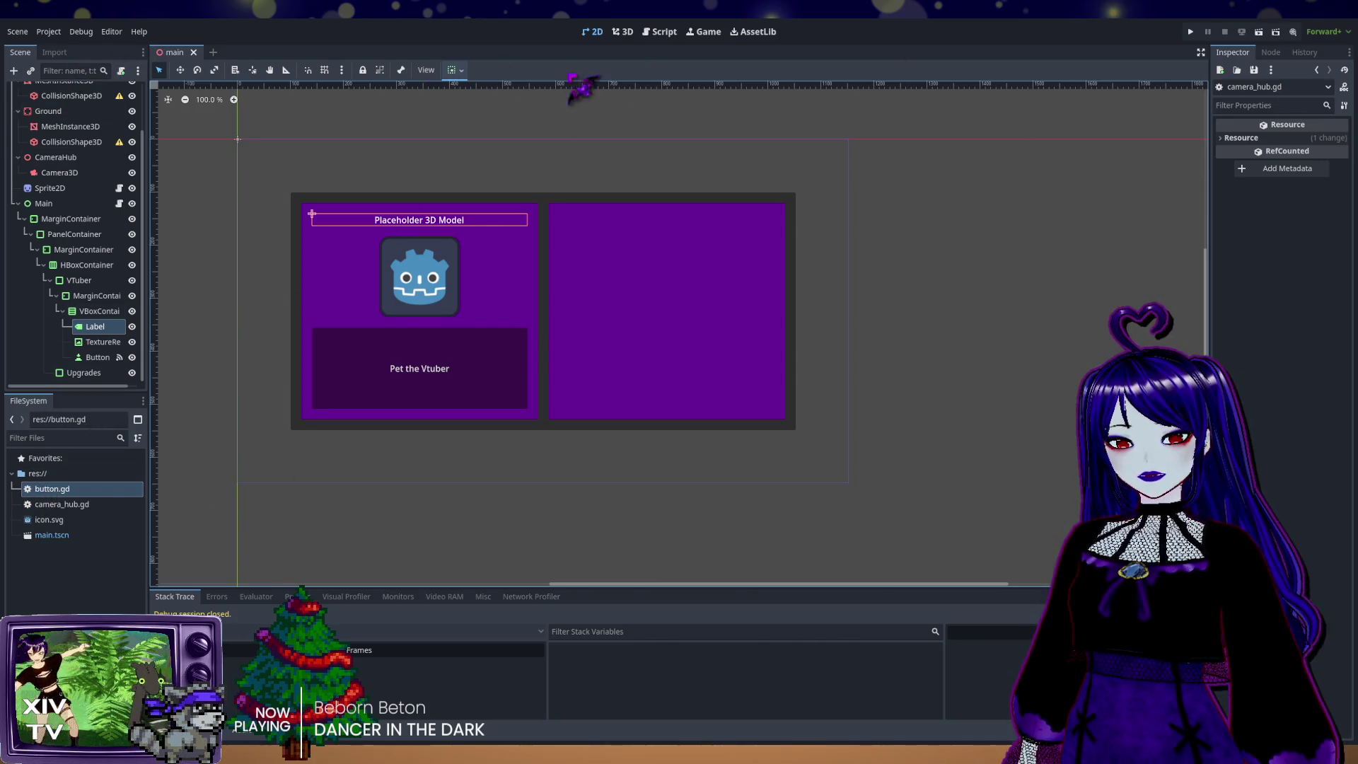
Step: Cycle through the 3D, Script, Game, AssetLib and 2D workspaces, ending on 3D
left_click(622, 31)
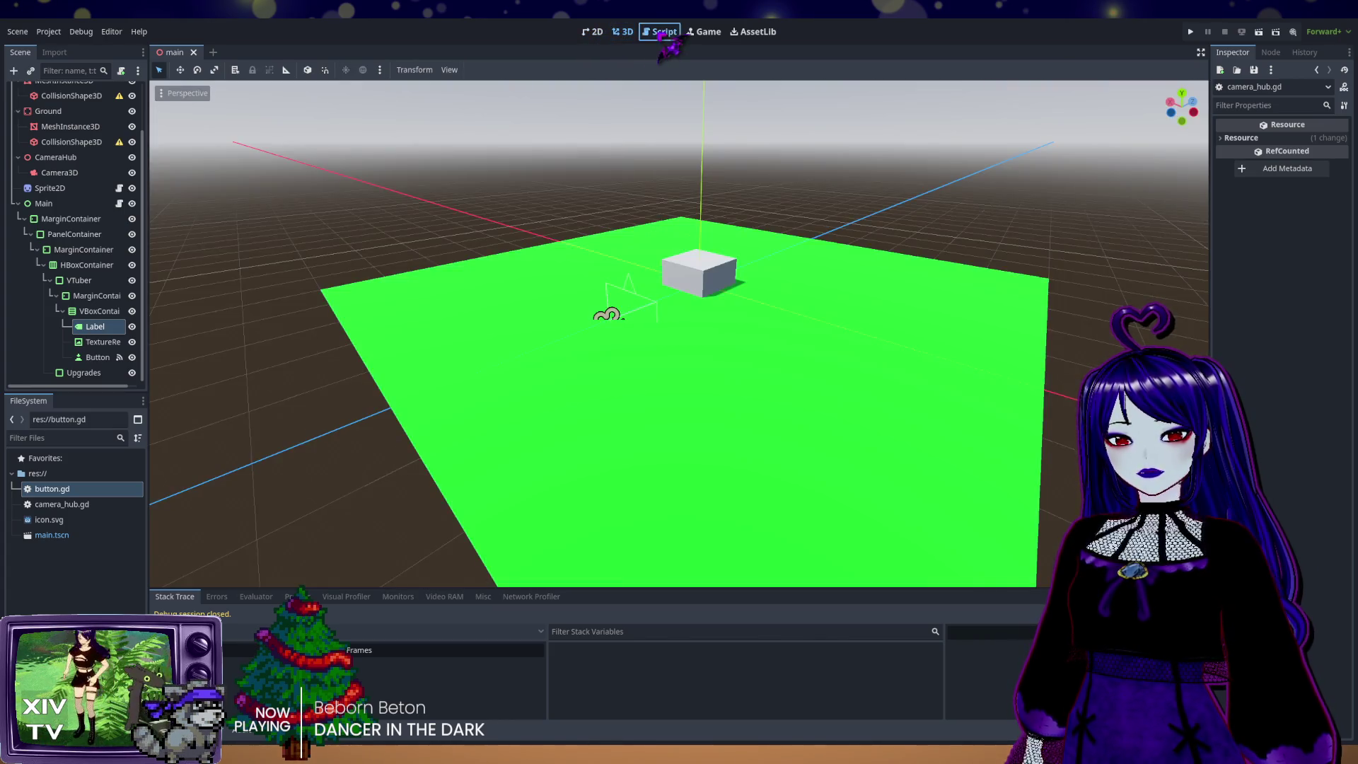
left_click(659, 32)
left_click(704, 32)
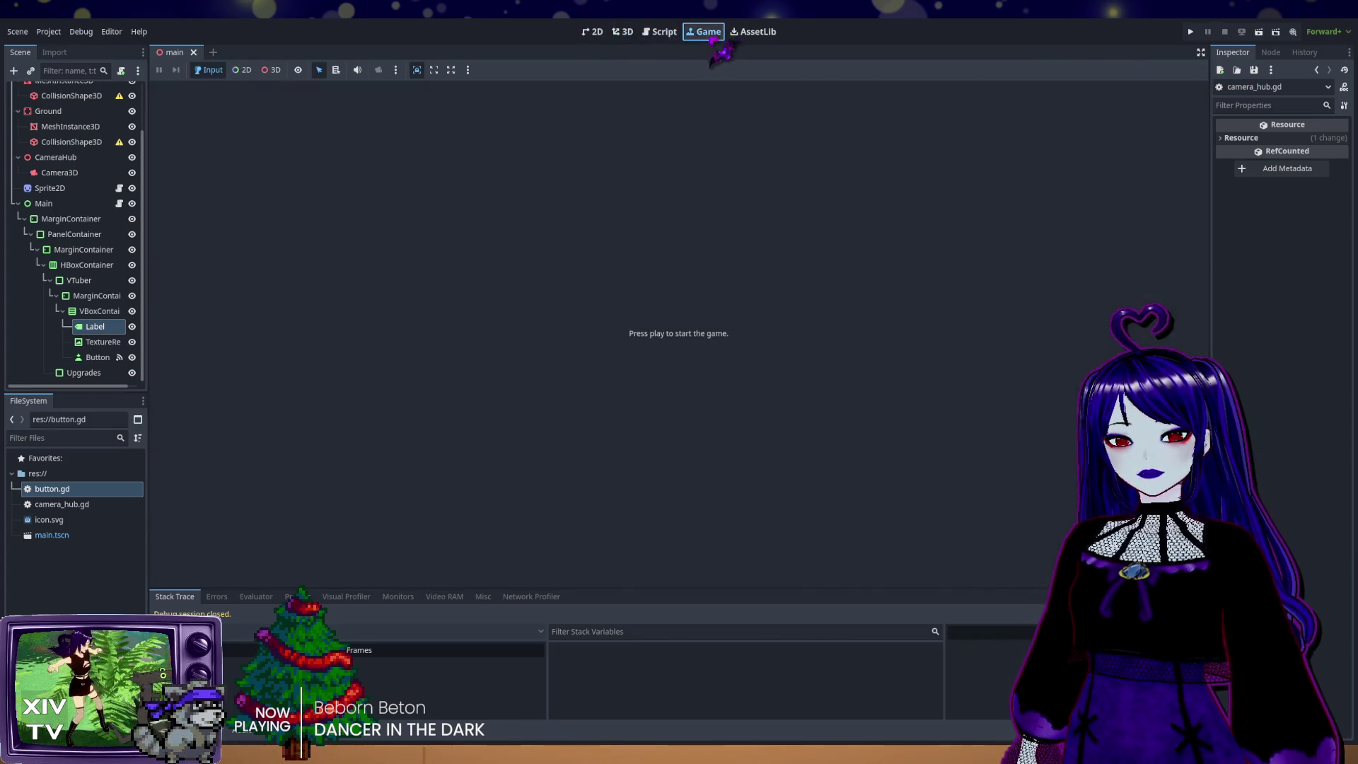
left_click(756, 31)
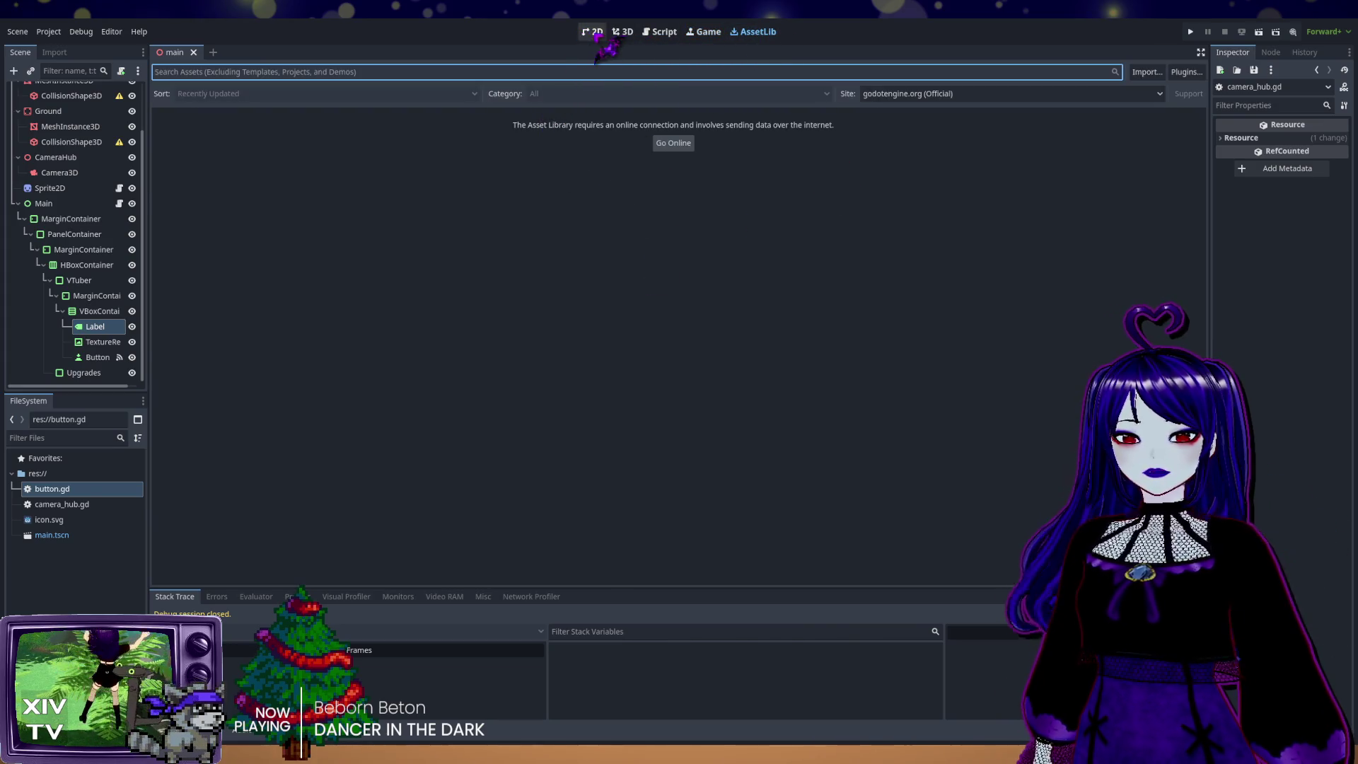
left_click(593, 32)
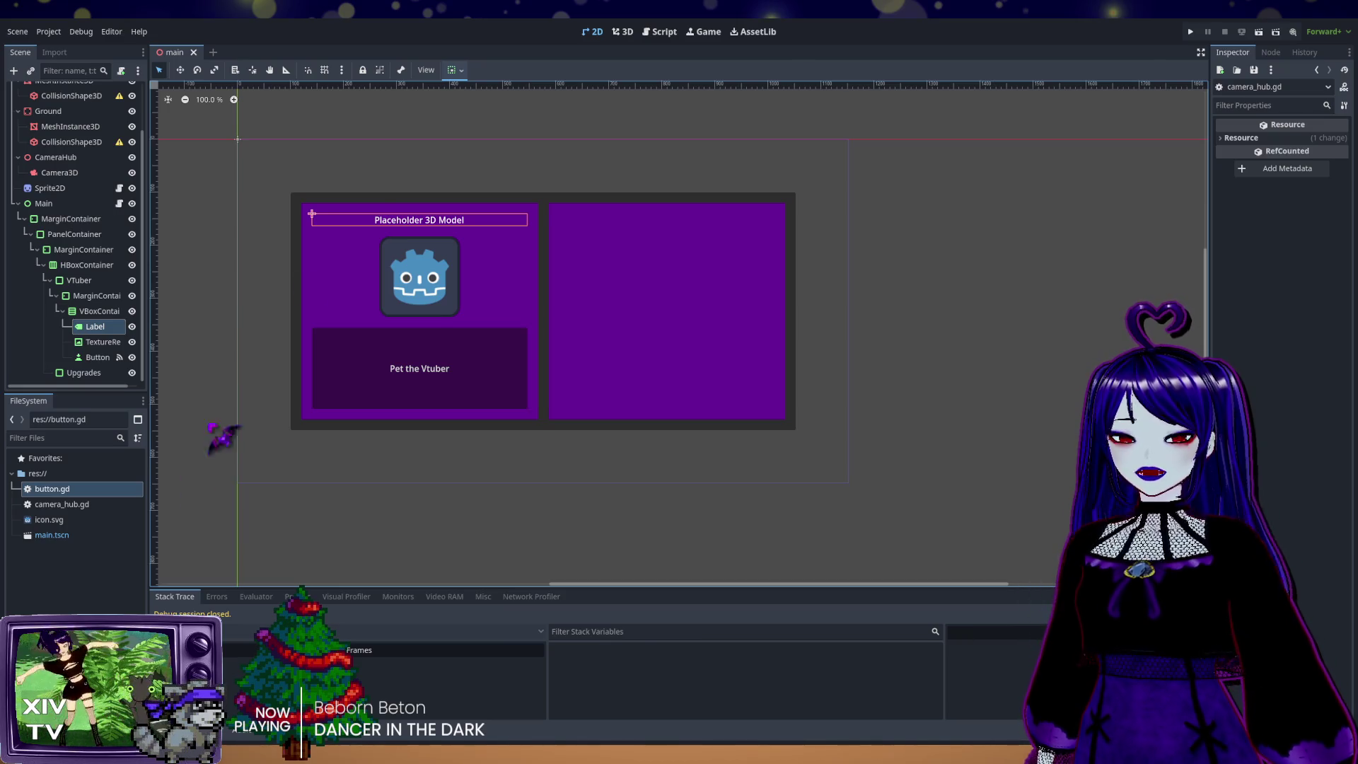
left_click(624, 32)
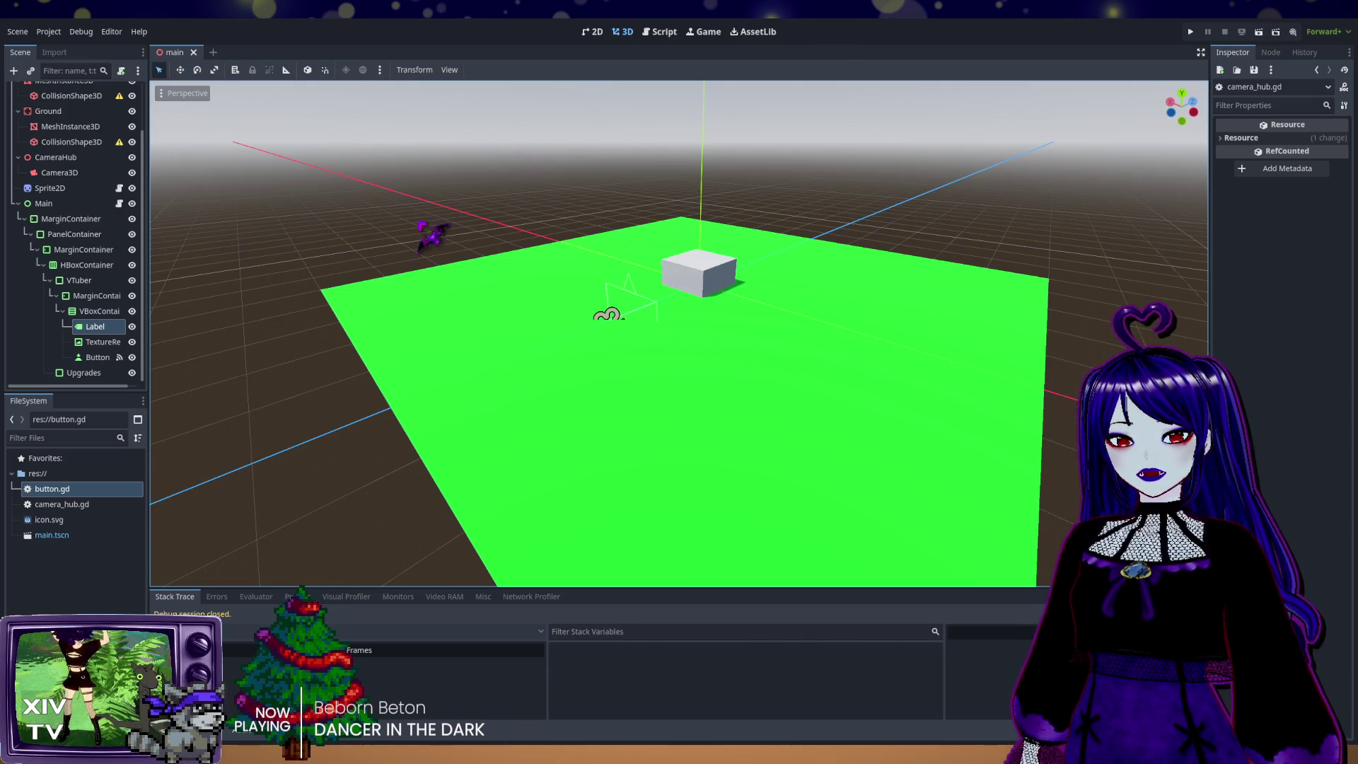
left_click(593, 32)
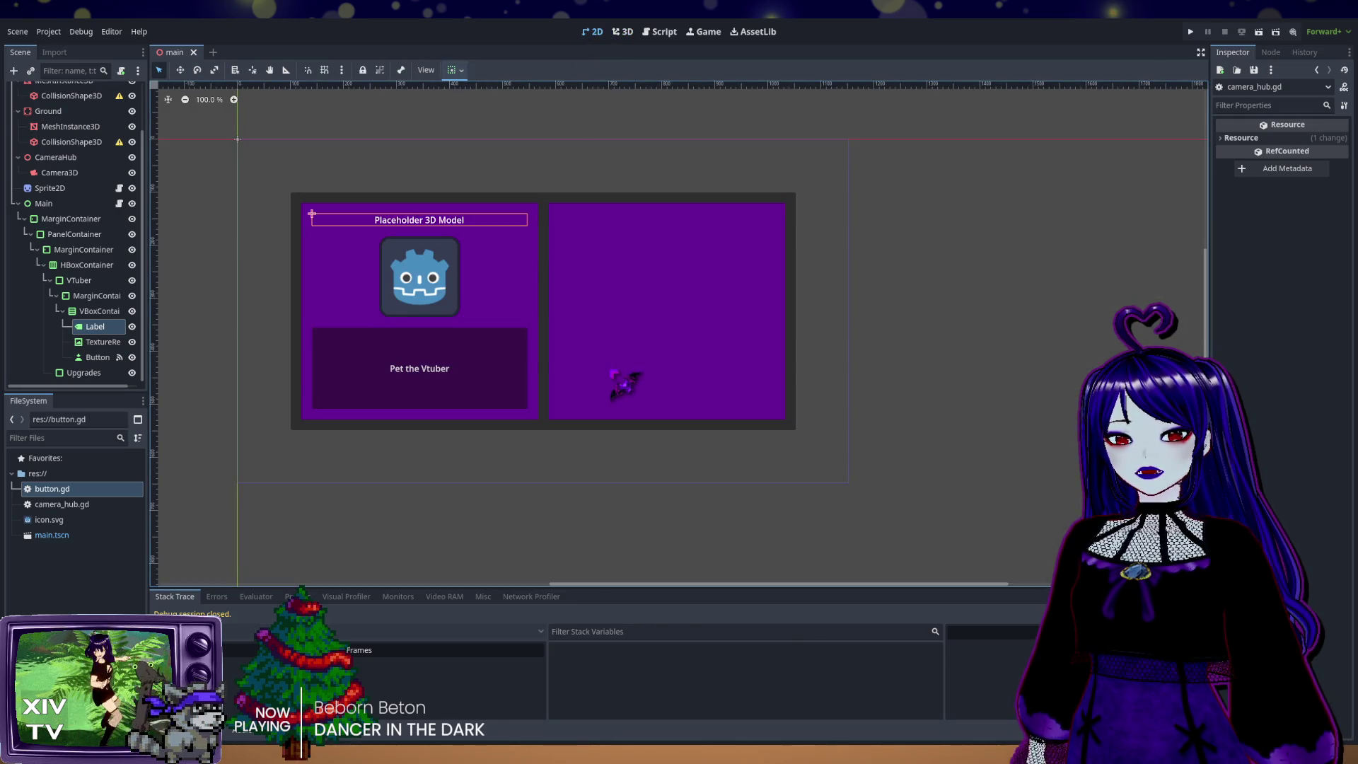
left_click(624, 33)
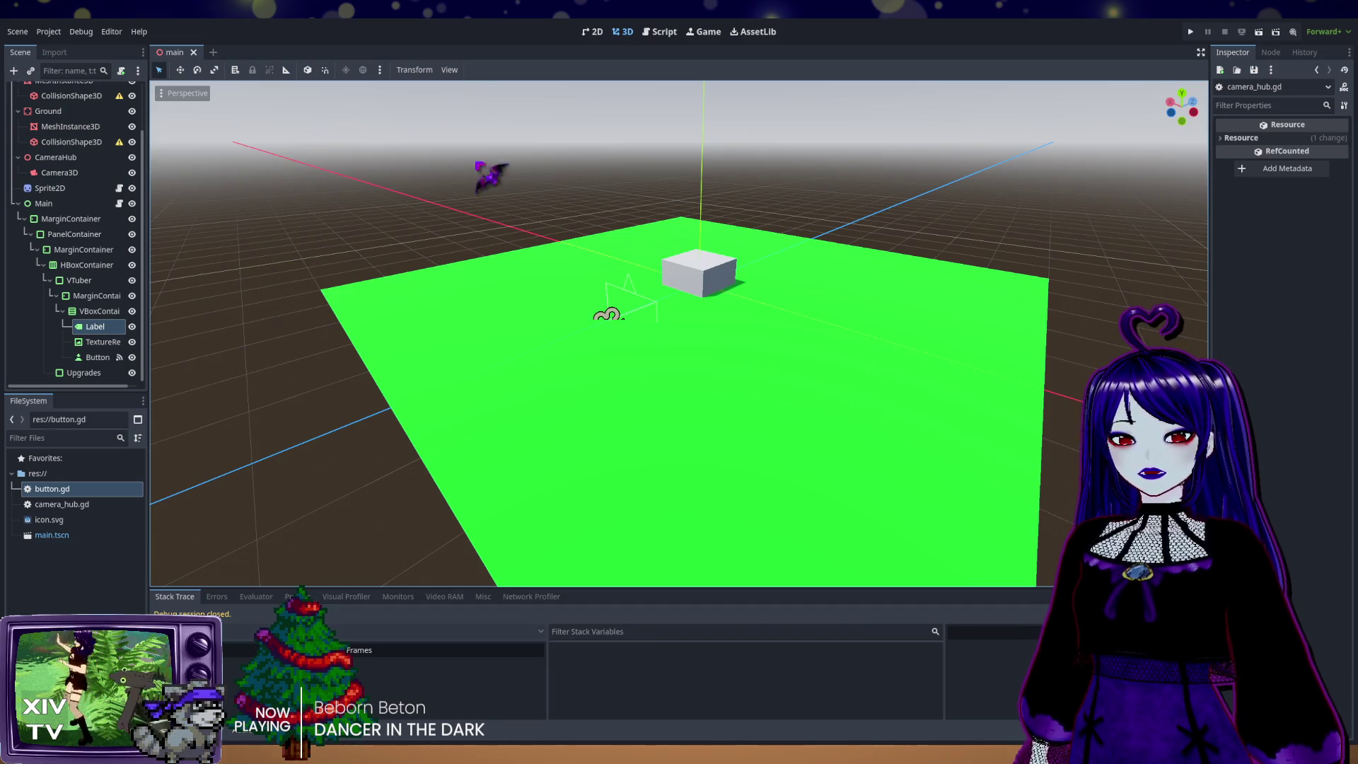